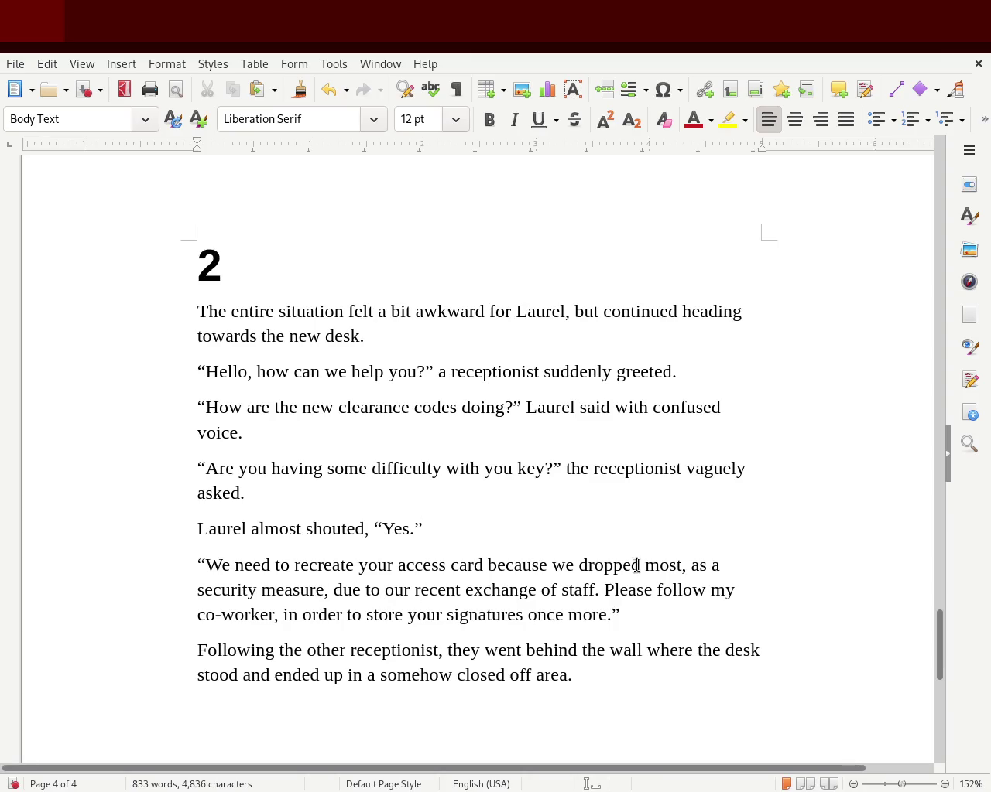
Replace "as a" with "being par of a" in the receptionist's access-card line.
{"action": "left_click_drag", "start_coordinate": [690, 567], "coordinate": [765, 567]}
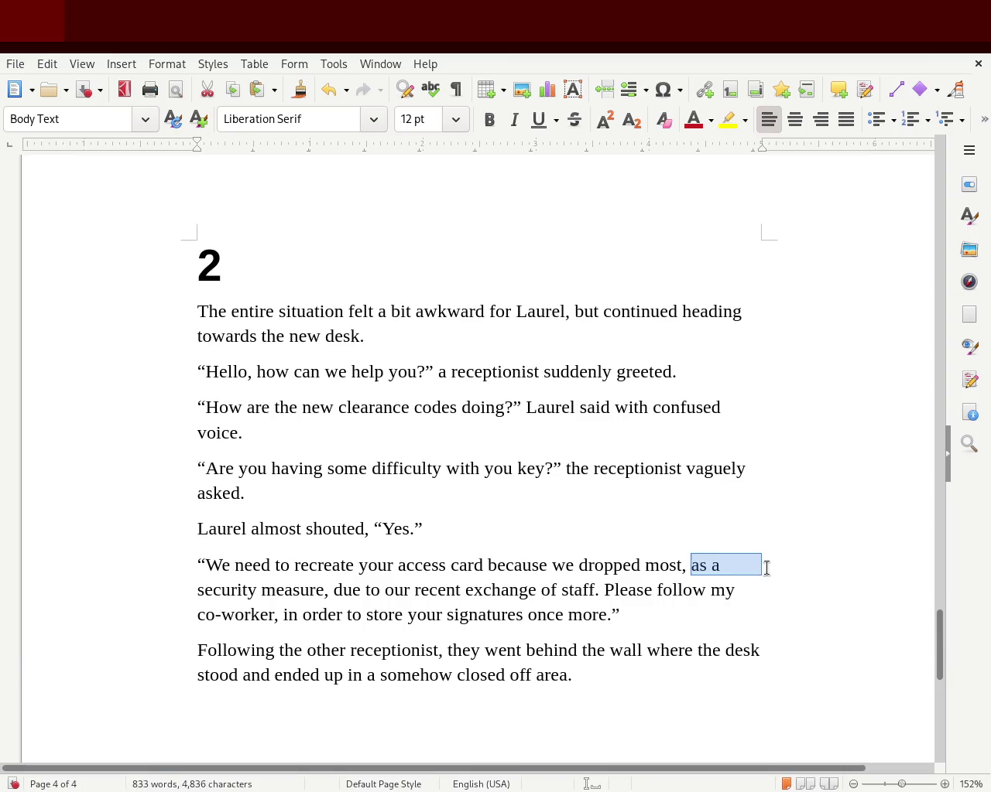
{"action": "left_click_drag", "start_coordinate": [691, 566], "coordinate": [723, 564]}
{"action": "type", "text": "being par of a"}
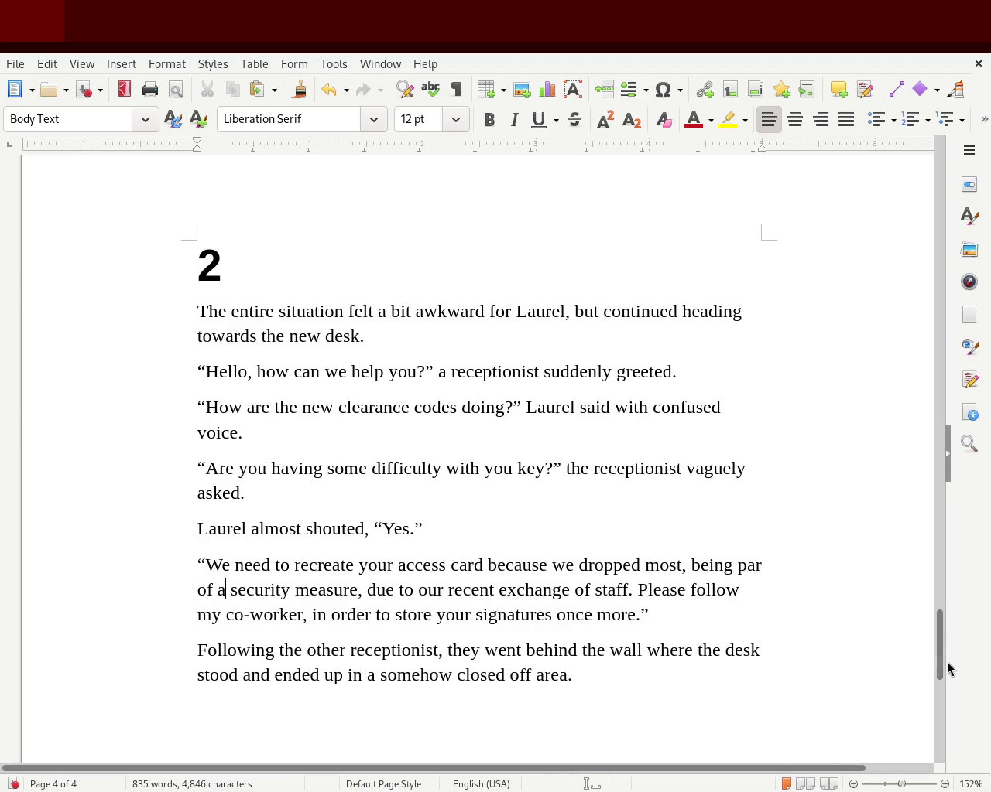
{"action": "left_click_drag", "start_coordinate": [937, 660], "coordinate": [948, 659]}
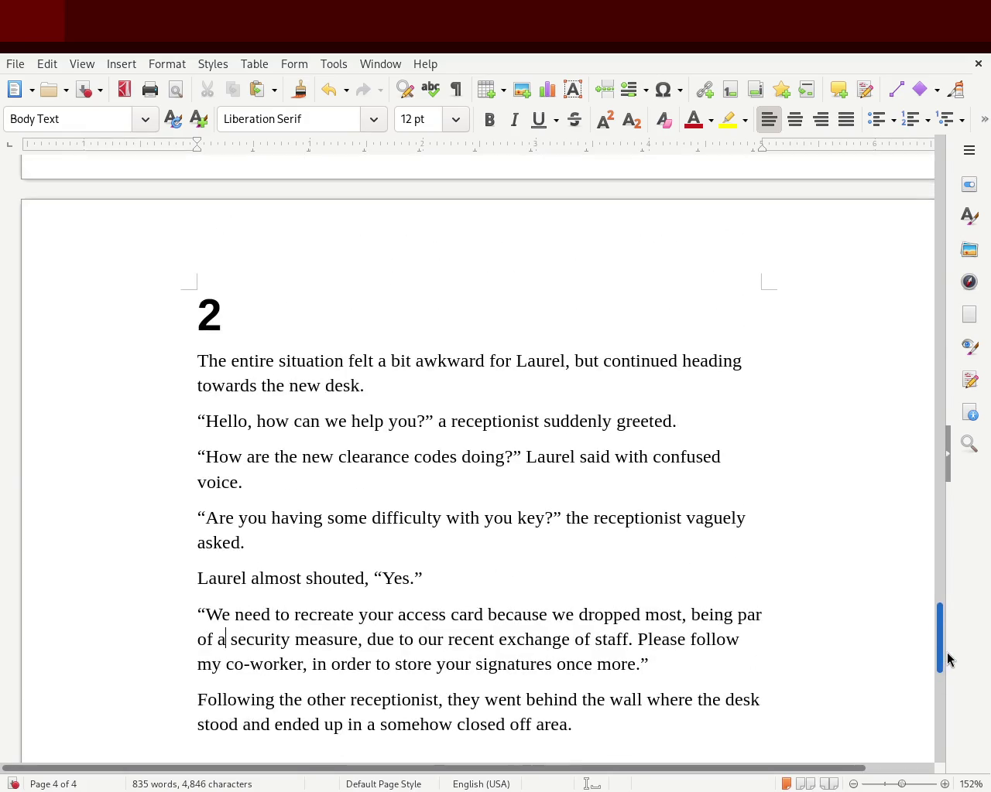
{"action": "mouse_move", "coordinate": [946, 652]}
{"action": "left_mouse_down"}
{"action": "mouse_move", "coordinate": [947, 633]}
{"action": "mouse_move", "coordinate": [949, 751]}
{"action": "mouse_move", "coordinate": [962, 525]}
{"action": "mouse_move", "coordinate": [942, 592]}
{"action": "mouse_move", "coordinate": [942, 660]}
{"action": "left_mouse_up"}
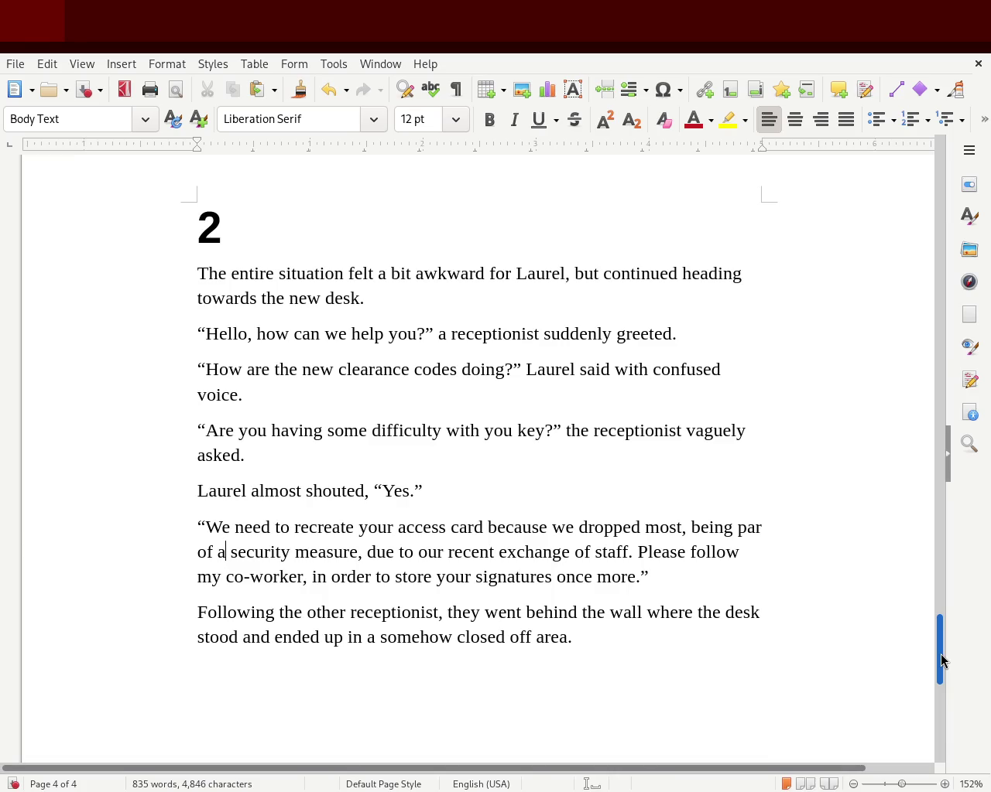
{"action": "mouse_move", "coordinate": [942, 660]}
{"action": "left_mouse_down"}
{"action": "mouse_move", "coordinate": [973, 383]}
{"action": "mouse_move", "coordinate": [940, 173]}
{"action": "mouse_move", "coordinate": [924, 214]}
{"action": "mouse_move", "coordinate": [919, 658]}
{"action": "left_mouse_up"}
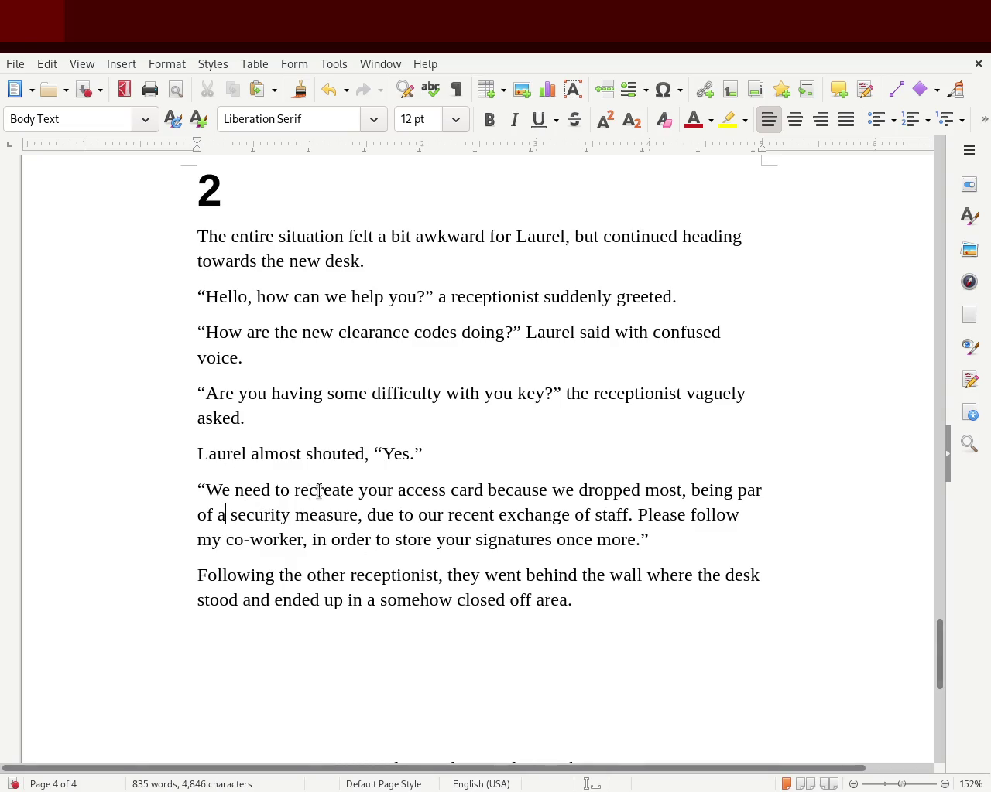
{"action": "left_click", "coordinate": [785, 495]}
Add the missing "t" so the phrase reads "being part of a security measure".
{"action": "type", "text": "t"}
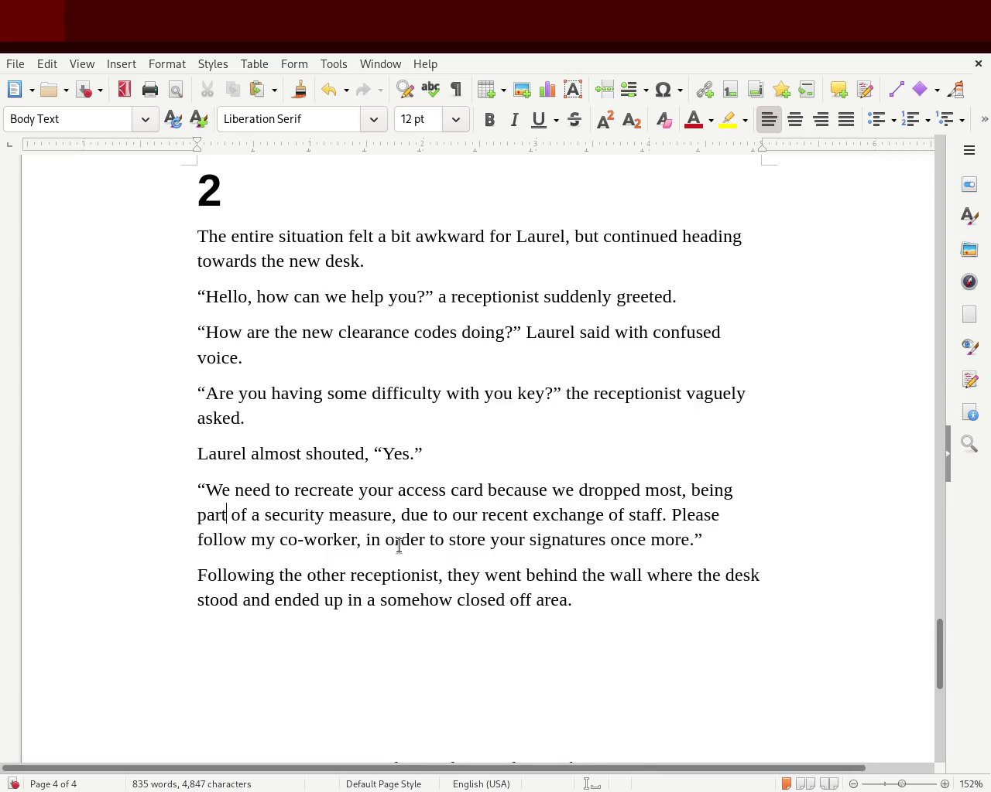
{"action": "left_click", "coordinate": [758, 543]}
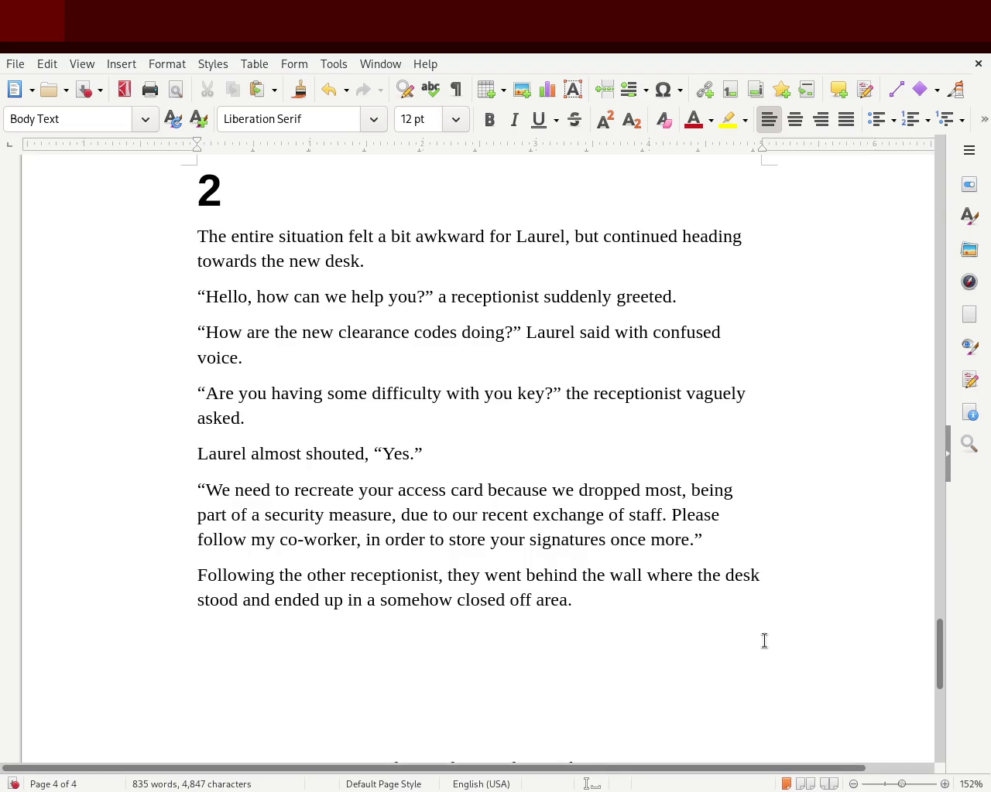
Append ", the receptionist said without hesitation." after "once more.”" in the access-card speech.
{"action": "type", "text": ", the r"}
{"action": "type", "text": "eceptionic"}
{"action": "key", "text": "BackSpace"}
{"action": "type", "text": "st said without hesitation."}
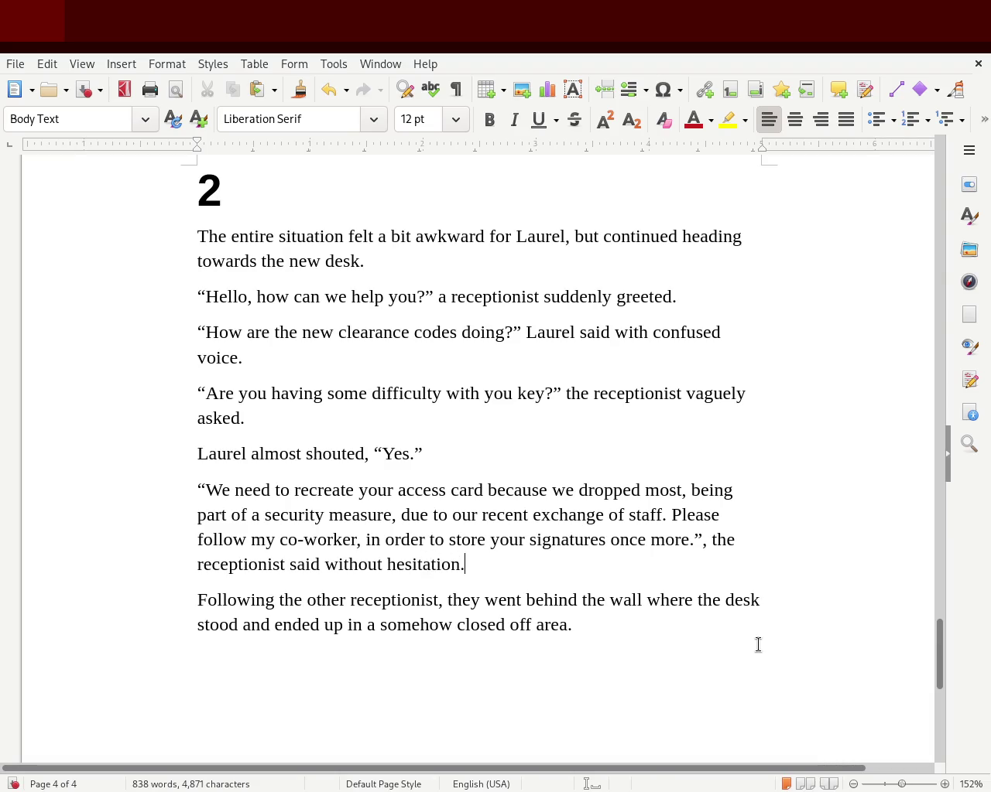
{"action": "left_click", "coordinate": [292, 473]}
{"action": "mouse_move", "coordinate": [939, 641]}
{"action": "left_mouse_down"}
{"action": "mouse_move", "coordinate": [974, 505]}
{"action": "mouse_move", "coordinate": [968, 475]}
{"action": "left_mouse_up"}
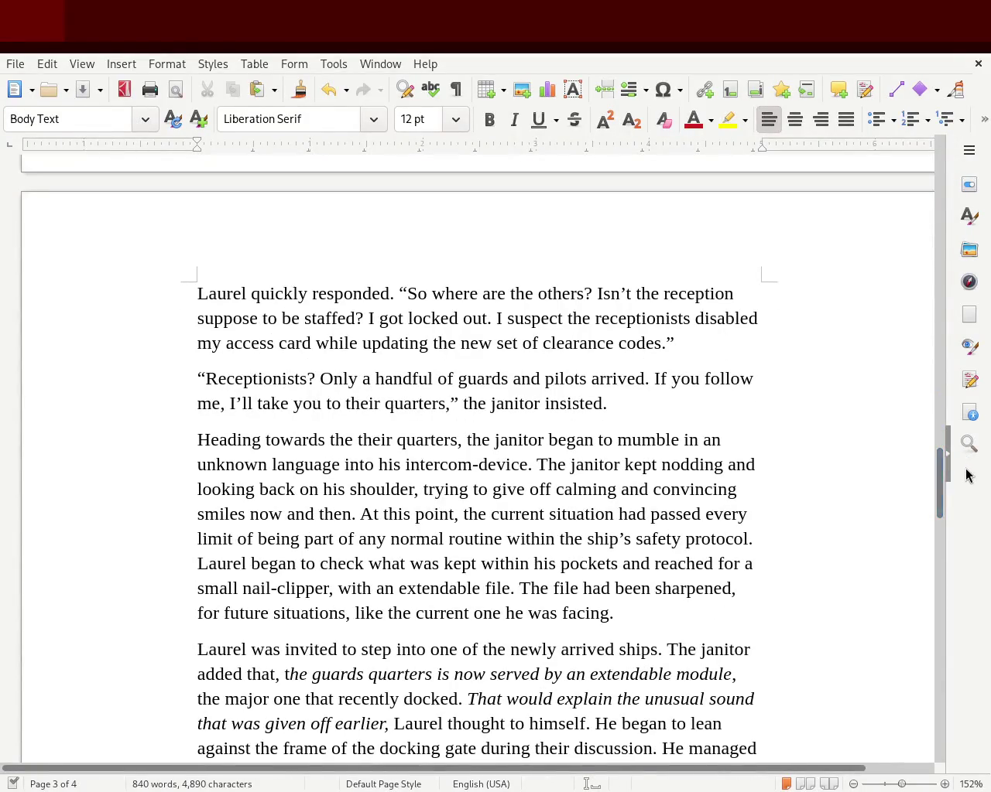
{"action": "mouse_move", "coordinate": [940, 499]}
{"action": "left_mouse_down"}
{"action": "mouse_move", "coordinate": [943, 231]}
{"action": "mouse_move", "coordinate": [911, 674]}
{"action": "mouse_move", "coordinate": [906, 657]}
{"action": "left_mouse_up"}
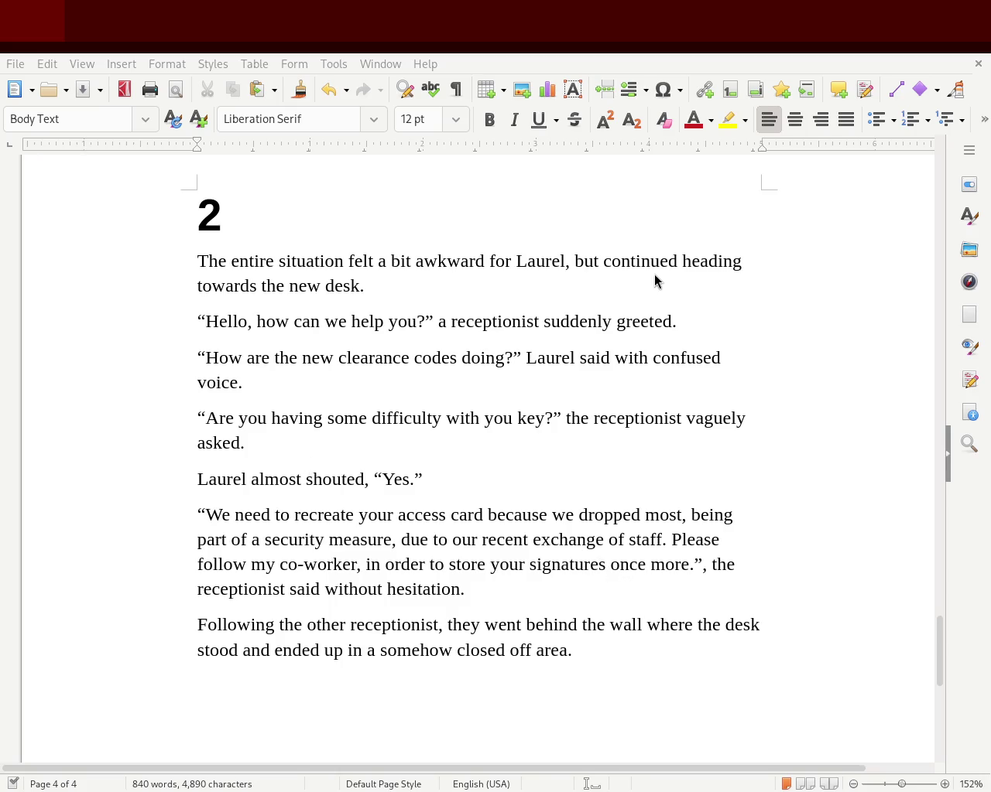
Change Laurel's reply in chapter 2 from "Yes." to "Yes!".
{"action": "left_click", "coordinate": [415, 479]}
{"action": "key", "text": "BackSpace"}
{"action": "type", "text": "!"}
{"action": "left_click", "coordinate": [416, 480]}
{"action": "left_click", "coordinate": [390, 540]}
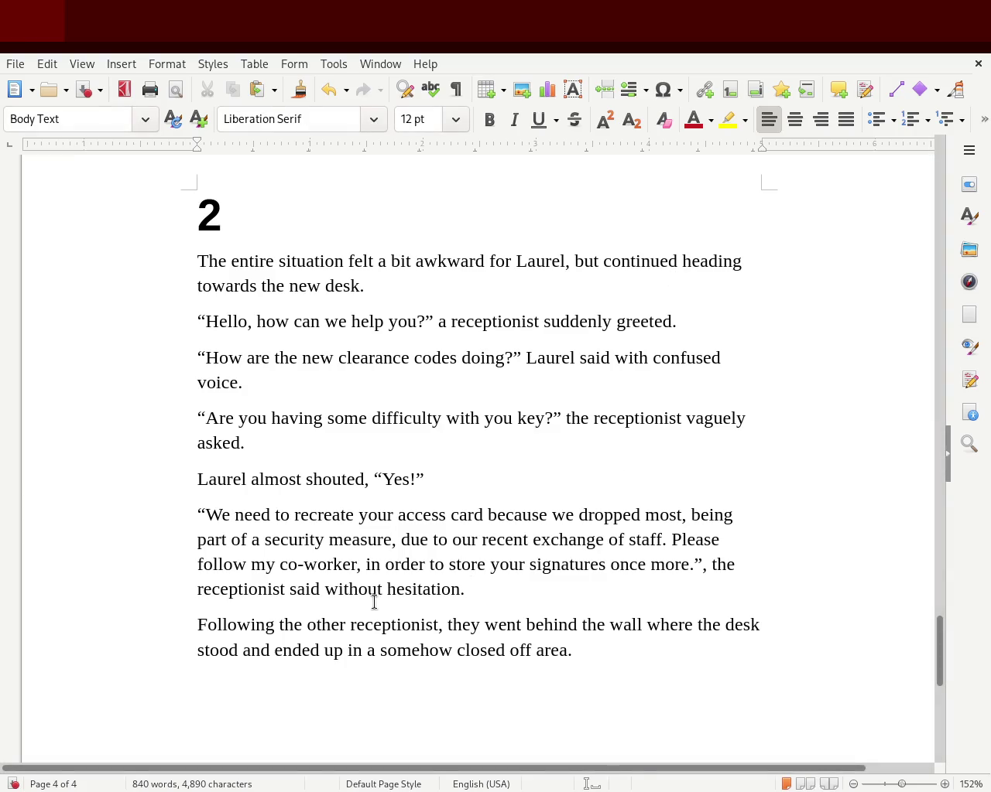
Delete "a" before "security" and pluralize it to "security measures".
{"action": "left_click", "coordinate": [252, 539]}
{"action": "key", "text": "Delete"}
{"action": "key", "text": "Delete"}
{"action": "key", "text": "Right"}
{"action": "key", "text": "Right"}
{"action": "key", "text": "Right"}
{"action": "key", "text": "Right"}
{"action": "key", "text": "Right"}
{"action": "key", "text": "Right"}
{"action": "key", "text": "Left"}
{"action": "type", "text": "s"}
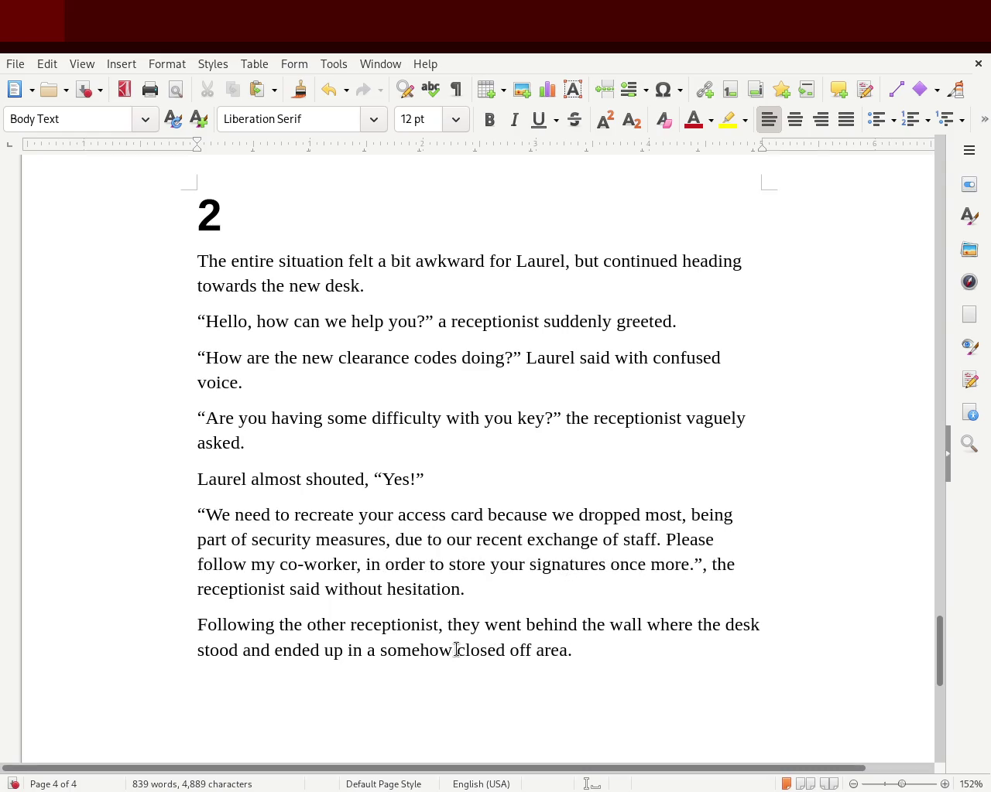
Try adding "him" after "greeted", then remove it again.
{"action": "left_click", "coordinate": [673, 317]}
{"action": "type", "text": "h"}
{"action": "key", "text": "BackSpace"}
{"action": "type", "text": "him"}
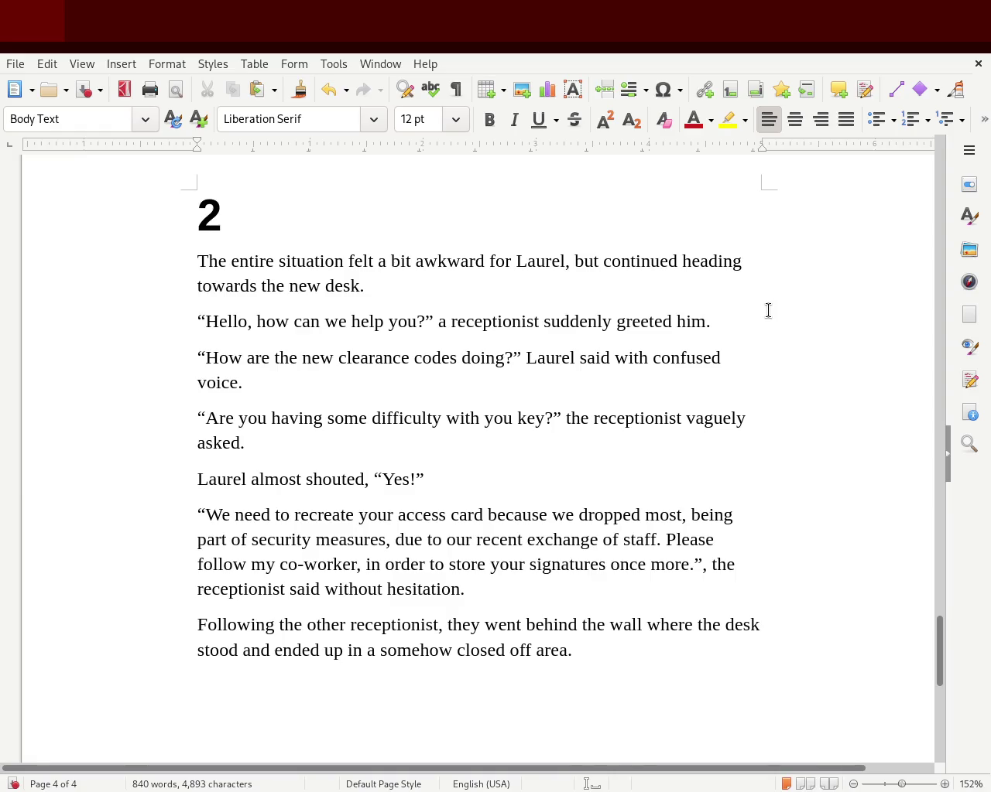
{"action": "key", "text": "BackSpace"}
{"action": "key", "text": "BackSpace"}
{"action": "key", "text": "BackSpace"}
{"action": "key", "text": "BackSpace"}
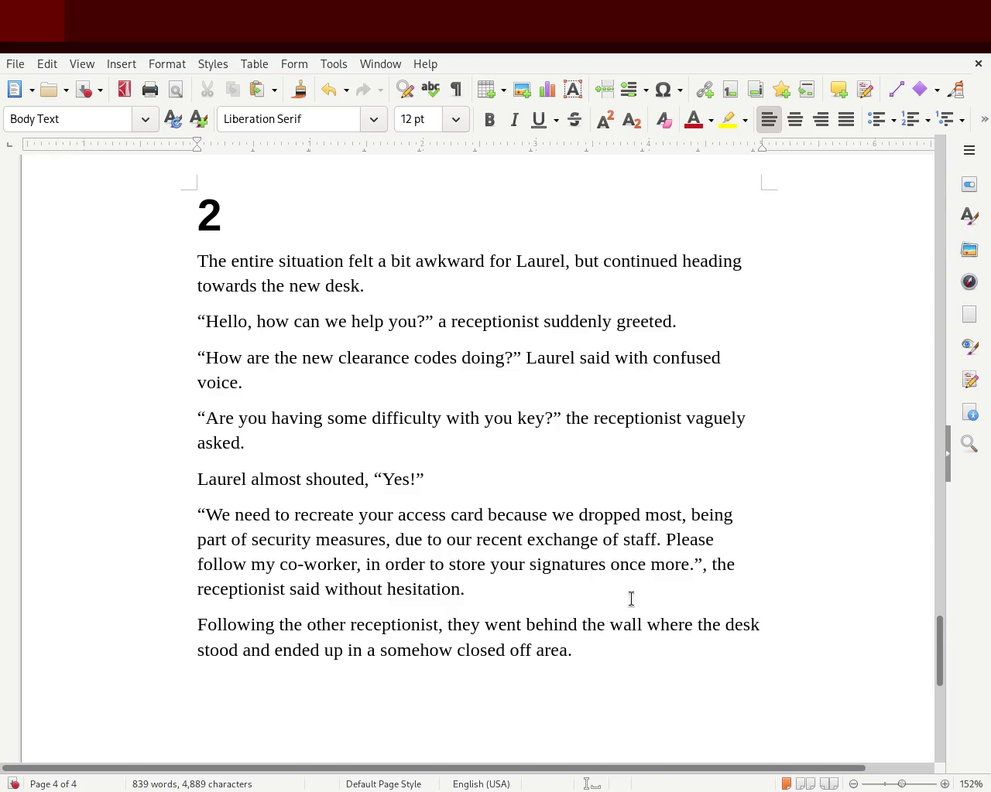
Scroll back to chapter 1's opening and read through to the main reception scene on page 2.
{"action": "mouse_move", "coordinate": [939, 677]}
{"action": "left_mouse_down"}
{"action": "mouse_move", "coordinate": [938, 353]}
{"action": "mouse_move", "coordinate": [928, 374]}
{"action": "left_mouse_up"}
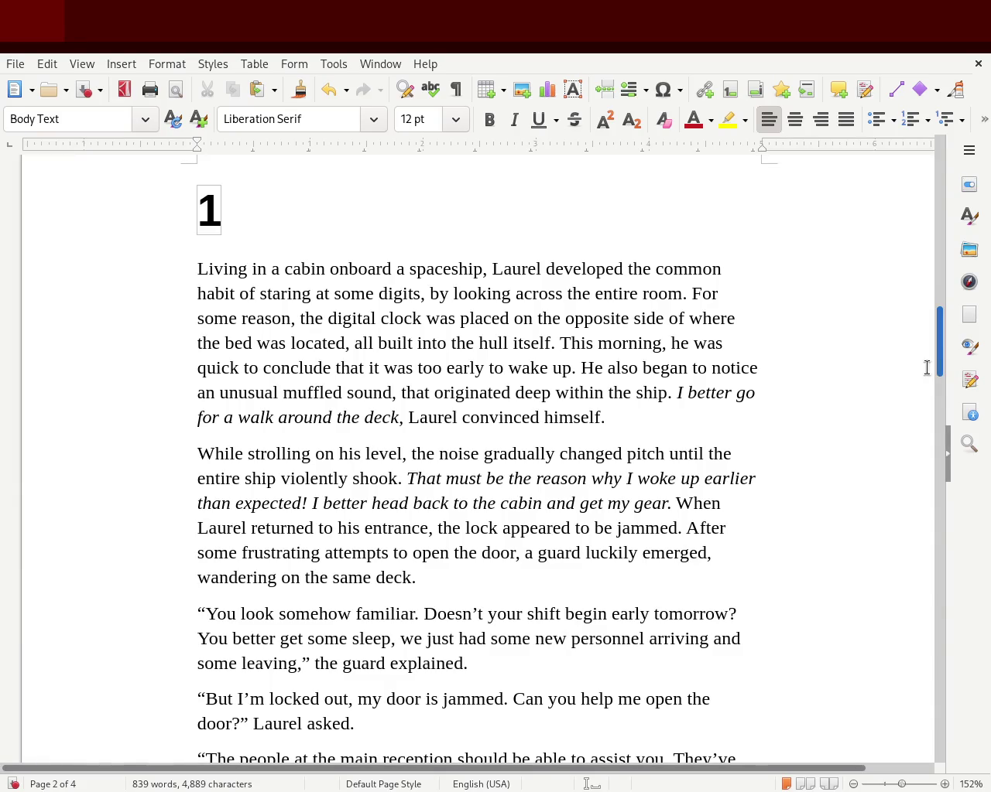
{"action": "left_click", "coordinate": [316, 294]}
{"action": "mouse_move", "coordinate": [932, 340]}
{"action": "left_mouse_down"}
{"action": "mouse_move", "coordinate": [929, 383]}
{"action": "mouse_move", "coordinate": [939, 393]}
{"action": "left_mouse_up"}
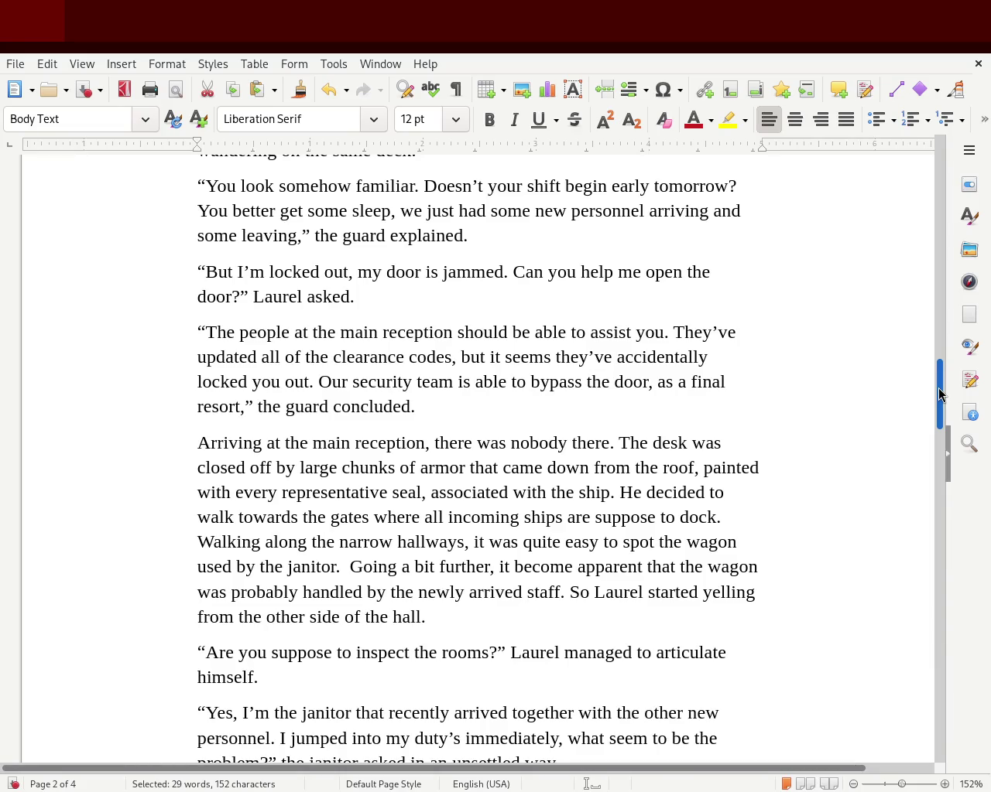
{"action": "left_click_drag", "start_coordinate": [939, 394], "coordinate": [939, 411]}
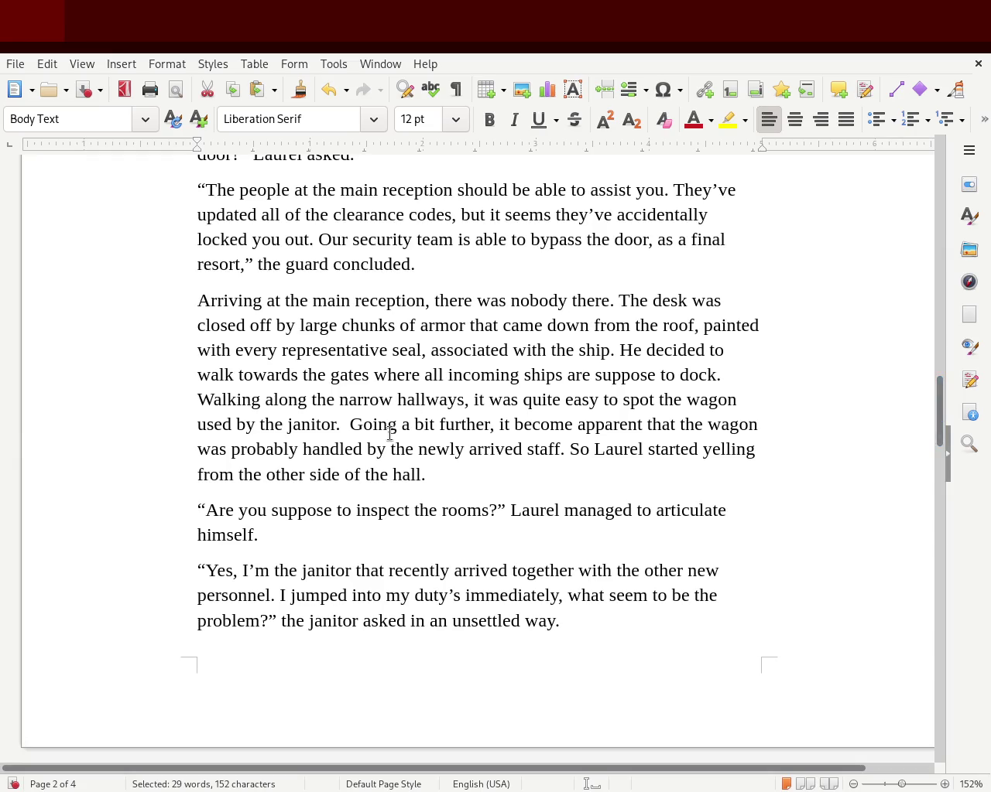
Remove the extra space after "janitor." and delete "probably" from the wagon sentence.
{"action": "left_click", "coordinate": [430, 444]}
{"action": "key", "text": "Delete"}
{"action": "key", "text": "Down"}
{"action": "key", "text": "Left"}
{"action": "double_click", "coordinate": [256, 449]}
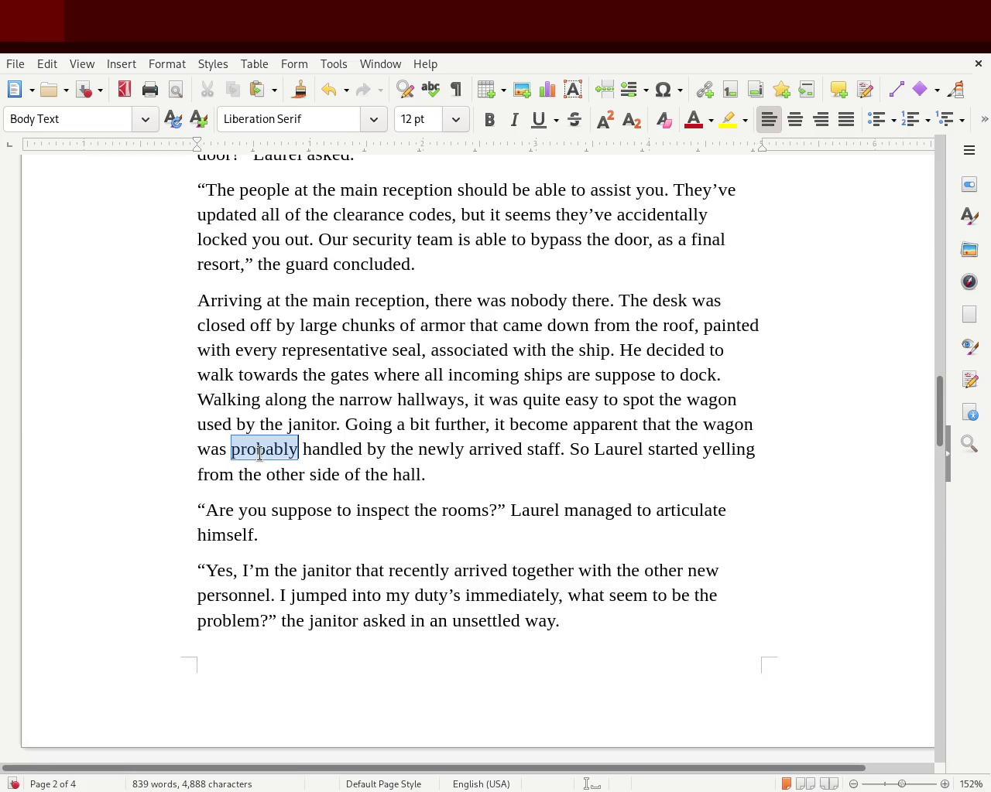
{"action": "key", "text": "Delete"}
{"action": "key", "text": "Delete"}
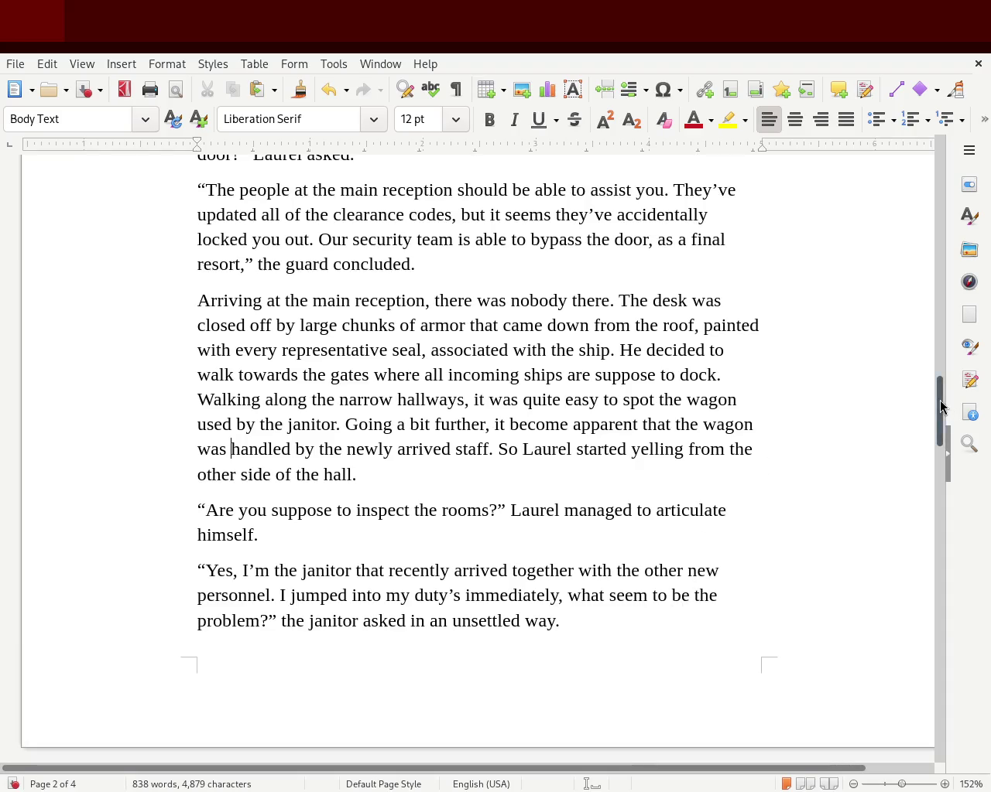
{"action": "left_click_drag", "start_coordinate": [942, 406], "coordinate": [938, 431]}
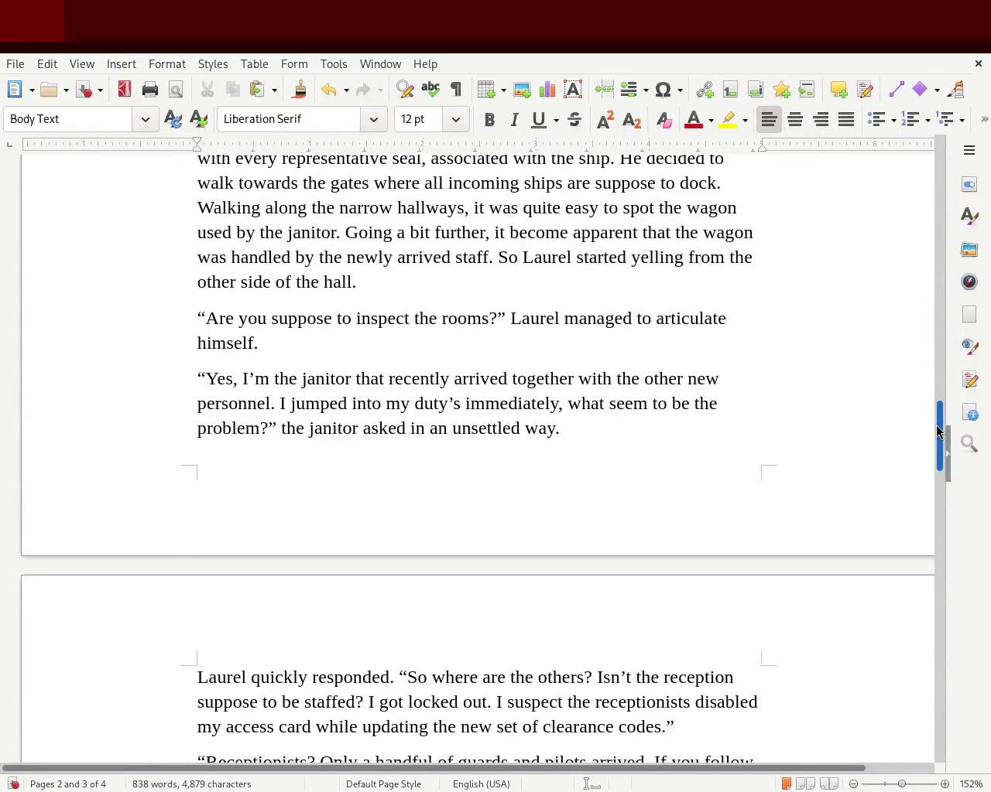
{"action": "left_click_drag", "start_coordinate": [938, 431], "coordinate": [938, 460]}
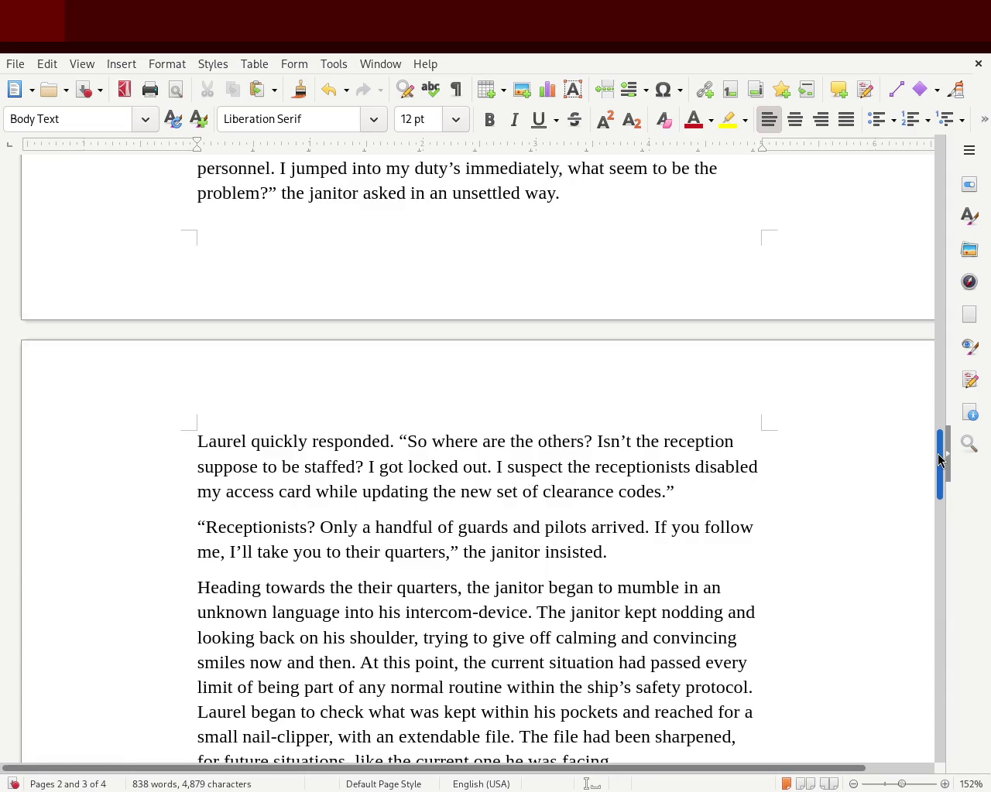
Insert a comma between "any normal routine" and "within" in the janitor passage.
{"action": "left_click_drag", "start_coordinate": [938, 459], "coordinate": [933, 493]}
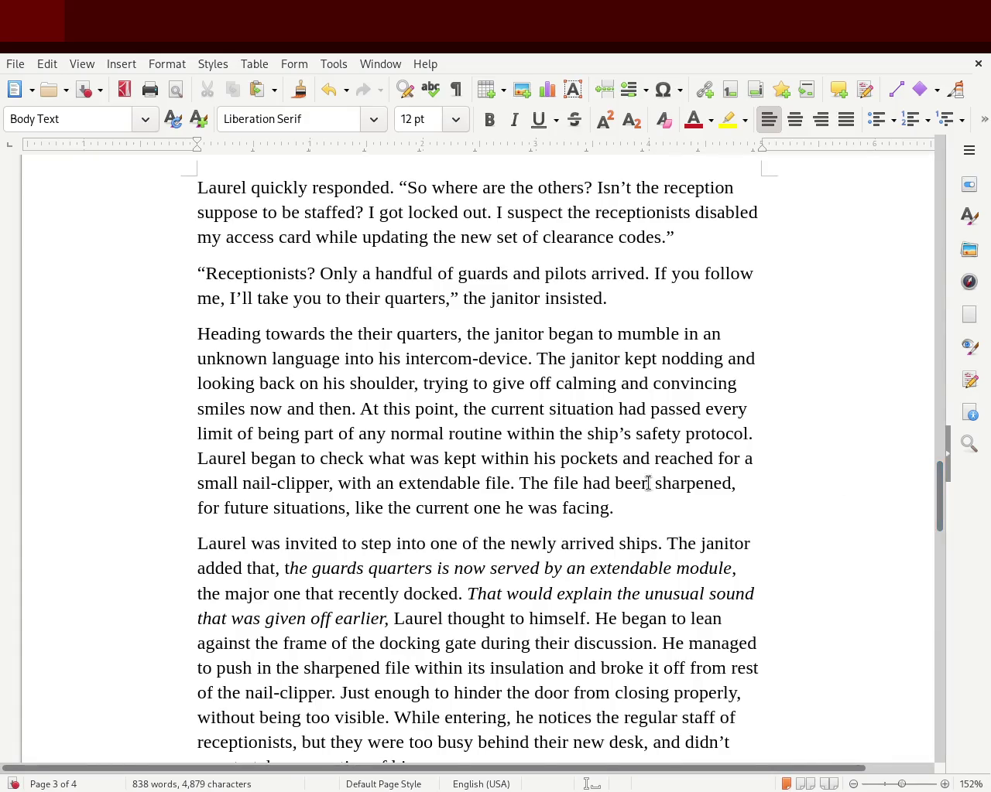
{"action": "left_click", "coordinate": [501, 433]}
{"action": "type", "text": ","}
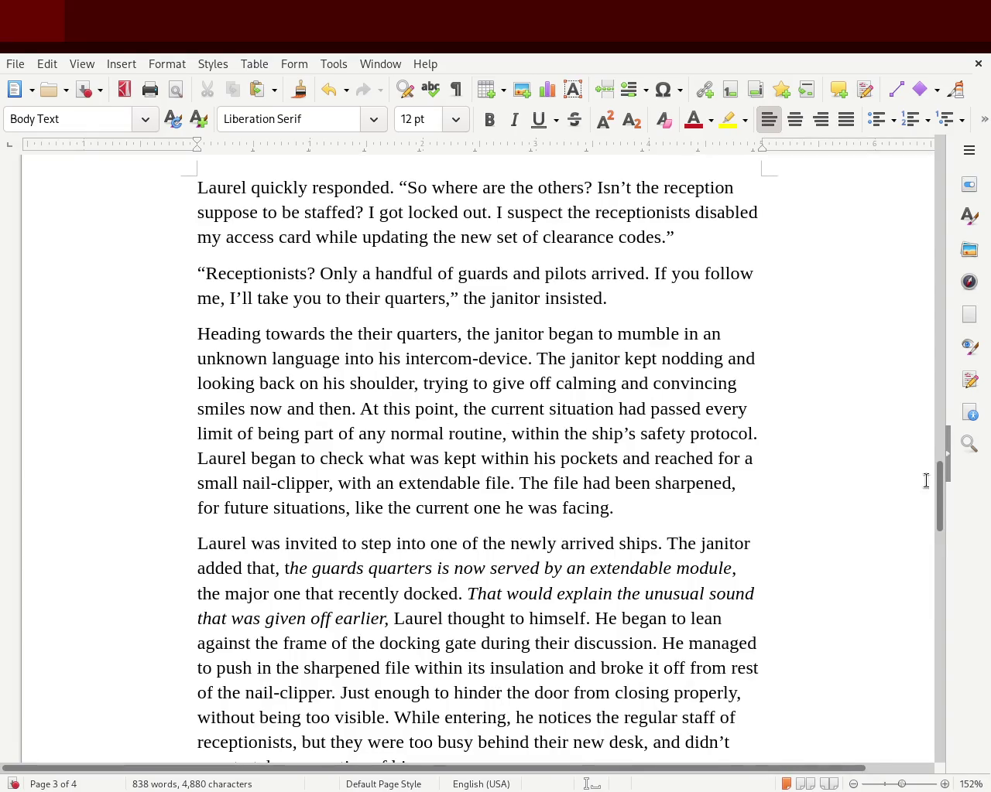
{"action": "mouse_move", "coordinate": [939, 507]}
{"action": "left_mouse_down"}
{"action": "mouse_move", "coordinate": [933, 521]}
{"action": "mouse_move", "coordinate": [924, 517]}
{"action": "left_mouse_up"}
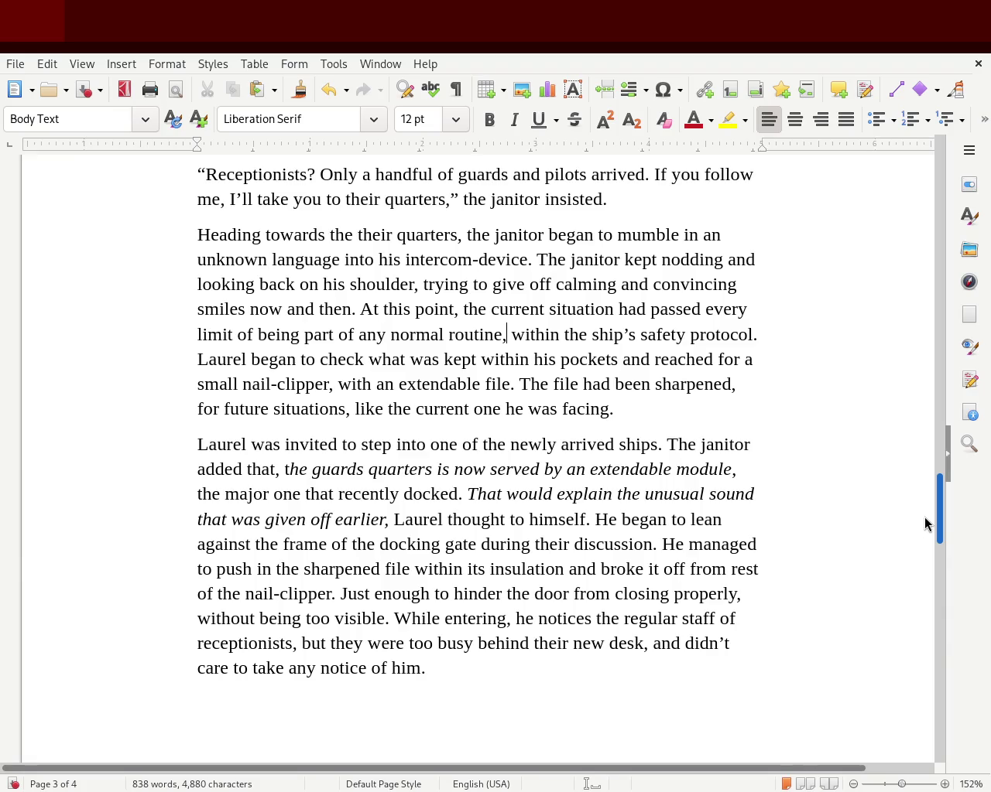
{"action": "scroll", "coordinate": [924, 517], "scroll_direction": "down", "scroll_amount": 1}
{"action": "scroll", "coordinate": [922, 520], "scroll_direction": "down", "scroll_amount": 1}
{"action": "scroll", "coordinate": [923, 520], "scroll_direction": "down", "scroll_amount": 2}
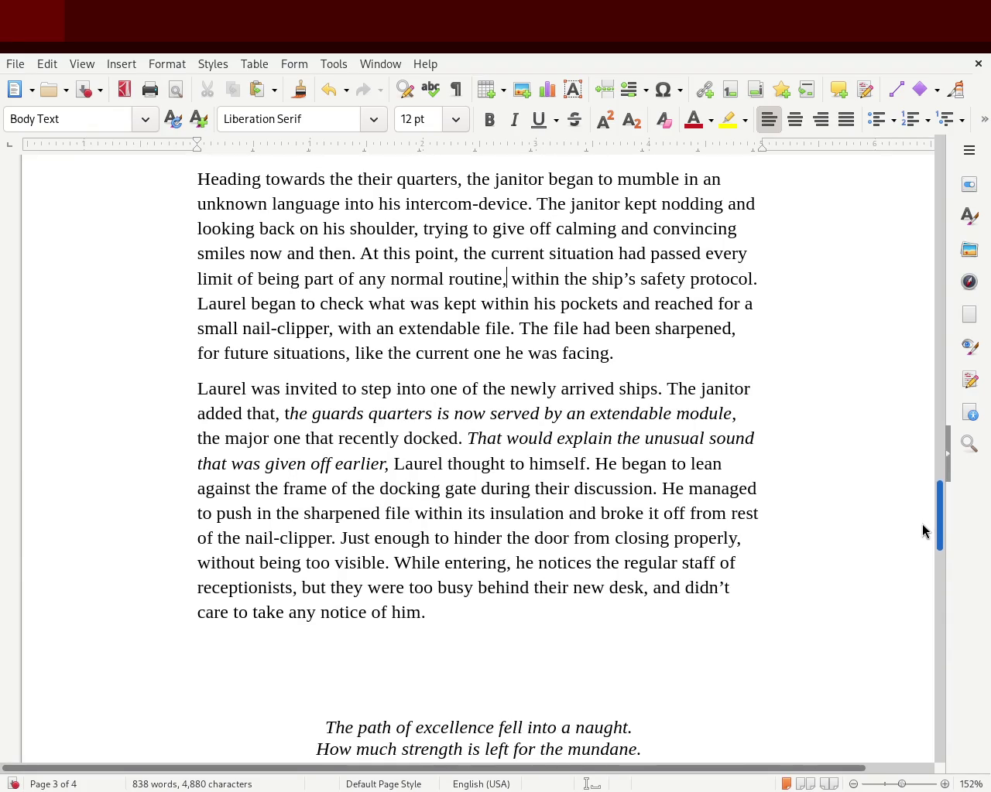
{"action": "scroll", "coordinate": [921, 532], "scroll_direction": "down", "scroll_amount": 1}
{"action": "scroll", "coordinate": [921, 534], "scroll_direction": "down", "scroll_amount": 2}
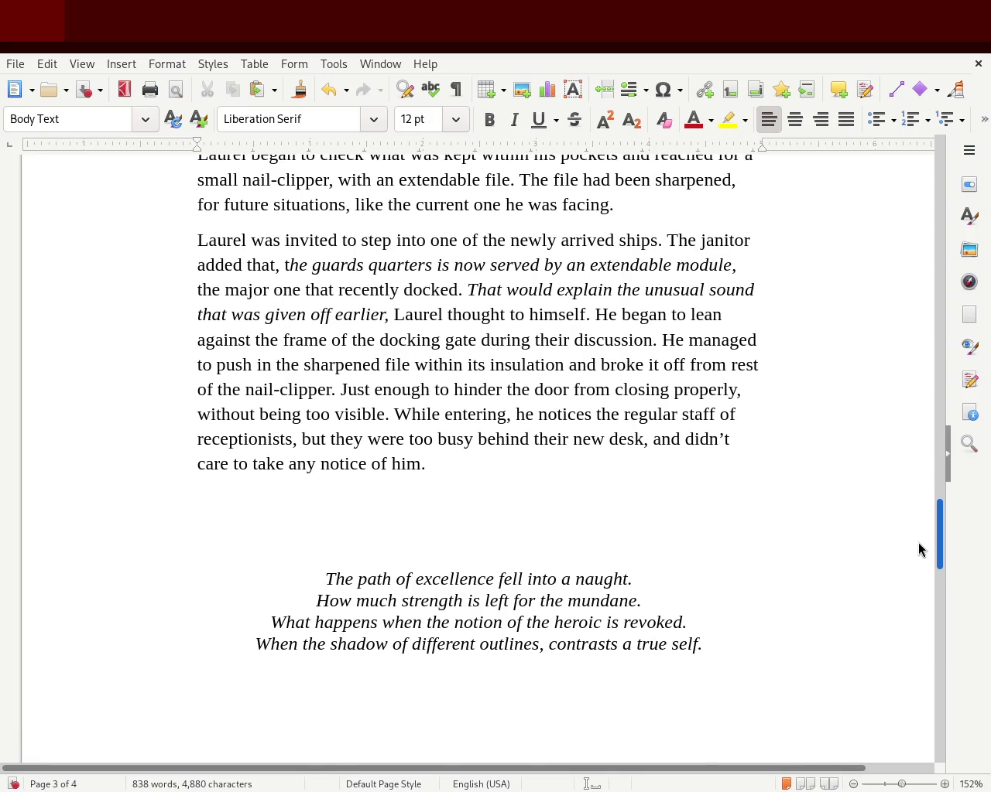
{"action": "scroll", "coordinate": [917, 553], "scroll_direction": "down", "scroll_amount": 1}
{"action": "scroll", "coordinate": [917, 553], "scroll_direction": "down", "scroll_amount": 4}
{"action": "scroll", "coordinate": [916, 578], "scroll_direction": "down", "scroll_amount": 8}
{"action": "scroll", "coordinate": [916, 639], "scroll_direction": "down", "scroll_amount": 1}
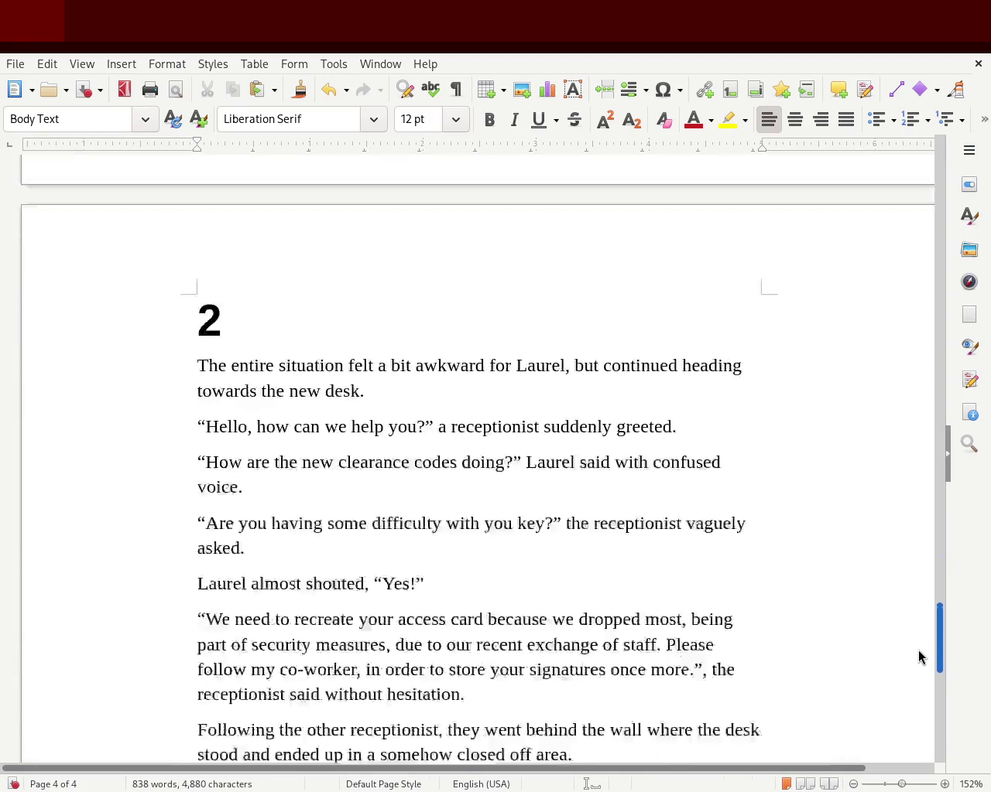
{"action": "scroll", "coordinate": [918, 650], "scroll_direction": "down", "scroll_amount": 2}
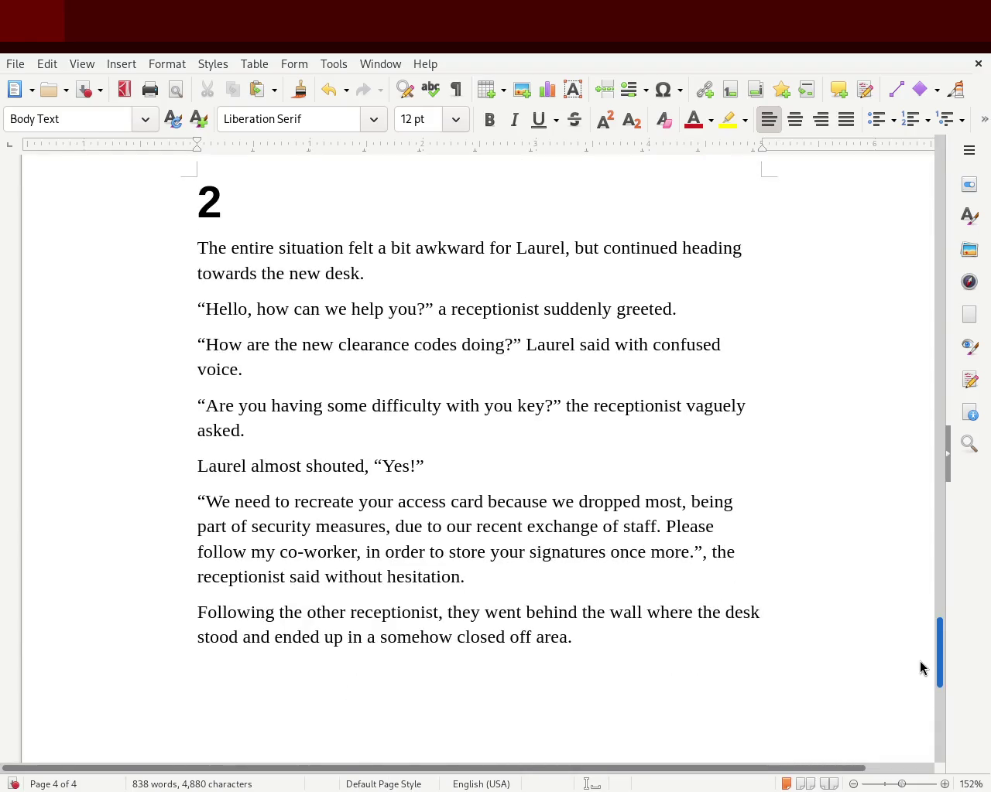
{"action": "scroll", "coordinate": [919, 667], "scroll_direction": "down", "scroll_amount": 1}
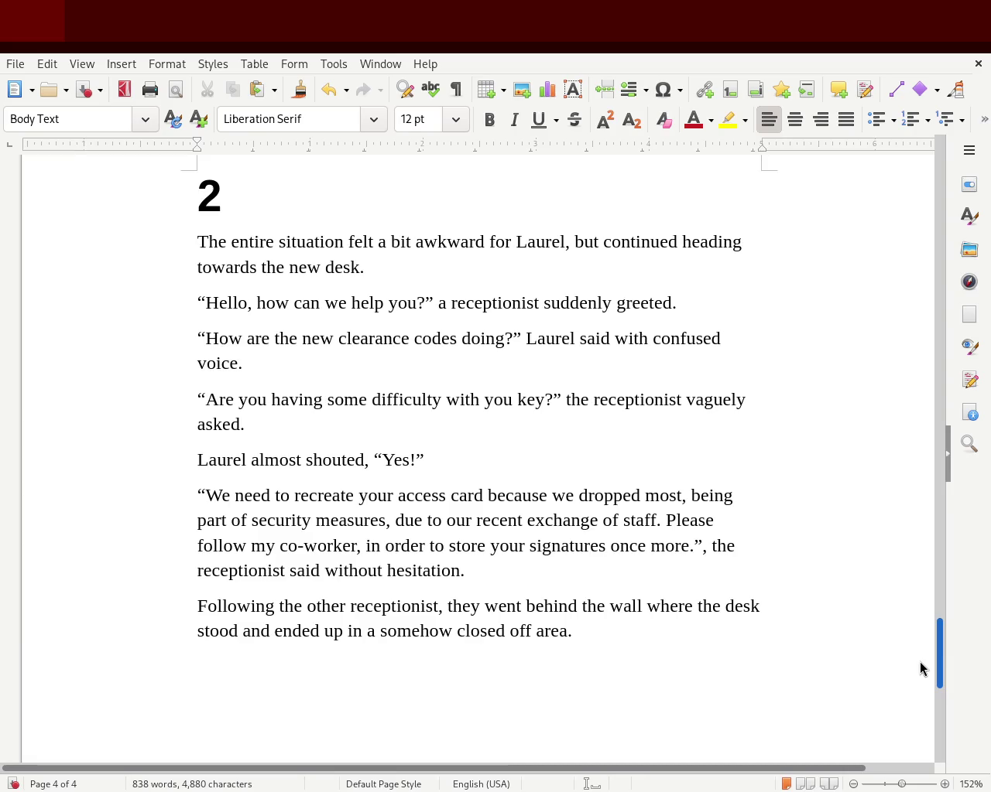
{"action": "scroll", "coordinate": [919, 663], "scroll_direction": "down", "scroll_amount": 1}
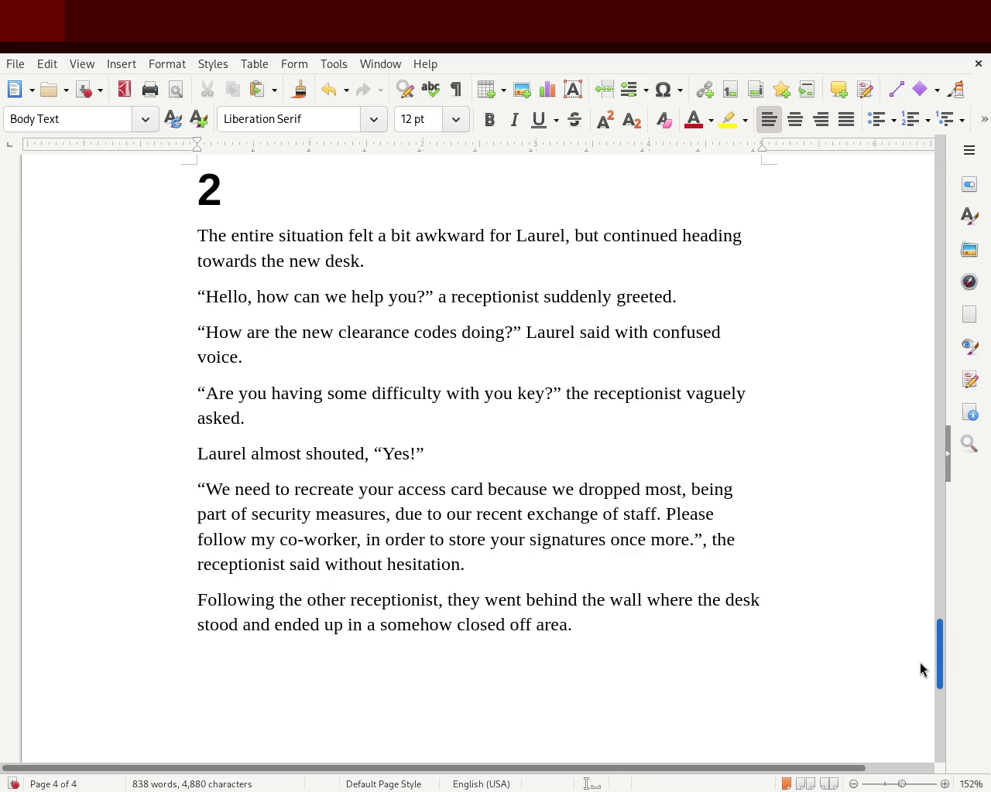
{"action": "scroll", "coordinate": [919, 664], "scroll_direction": "down", "scroll_amount": 2}
{"action": "scroll", "coordinate": [920, 667], "scroll_direction": "down", "scroll_amount": 2}
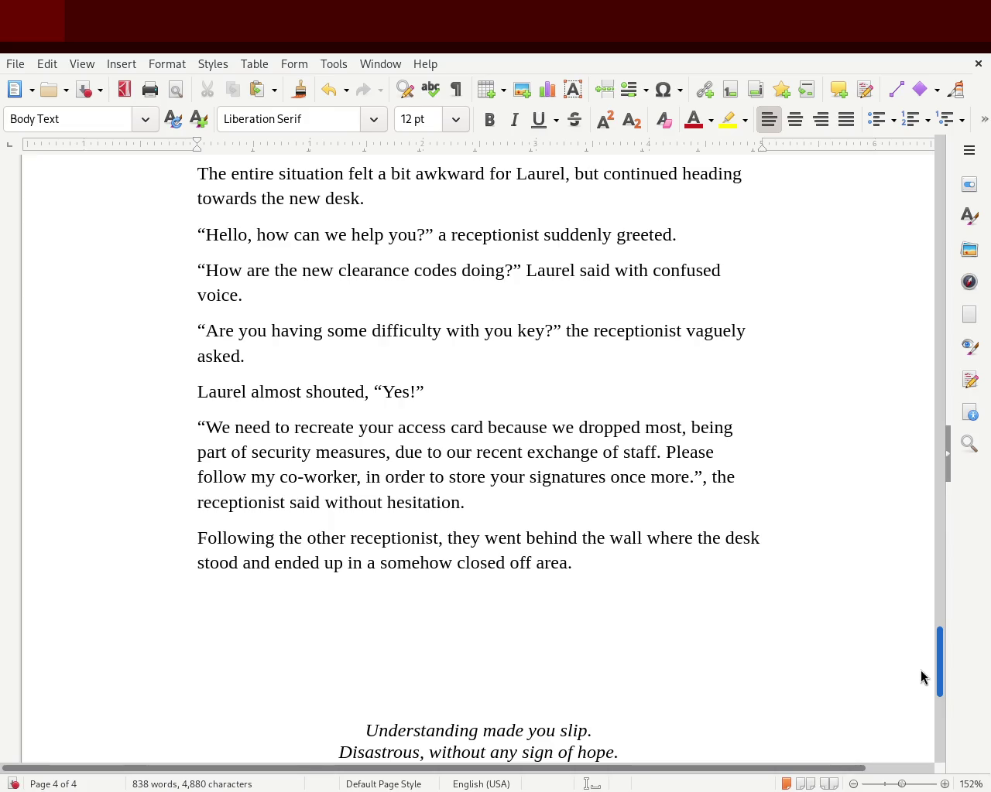
{"action": "scroll", "coordinate": [913, 679], "scroll_direction": "down", "scroll_amount": 2}
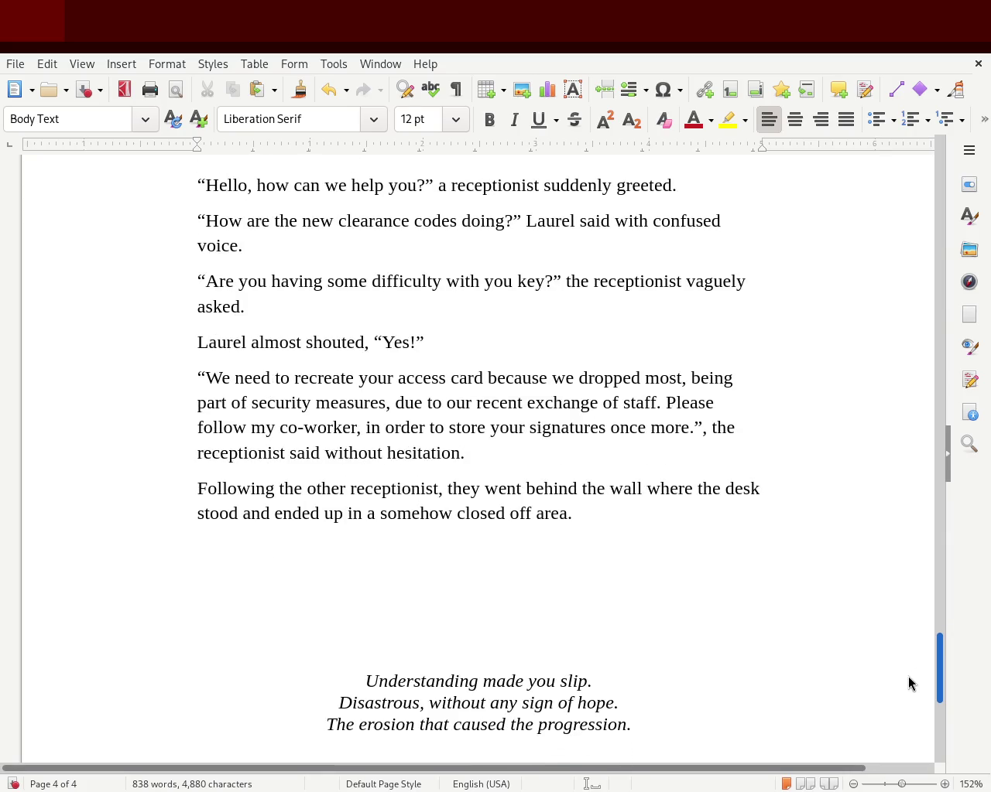
{"action": "scroll", "coordinate": [906, 705], "scroll_direction": "down", "scroll_amount": 10}
{"action": "scroll", "coordinate": [902, 743], "scroll_direction": "down", "scroll_amount": 2}
{"action": "scroll", "coordinate": [898, 720], "scroll_direction": "up", "scroll_amount": 6}
{"action": "scroll", "coordinate": [898, 704], "scroll_direction": "up", "scroll_amount": 1}
{"action": "scroll", "coordinate": [906, 681], "scroll_direction": "up", "scroll_amount": 8}
{"action": "scroll", "coordinate": [917, 650], "scroll_direction": "up", "scroll_amount": 3}
{"action": "scroll", "coordinate": [919, 611], "scroll_direction": "up", "scroll_amount": 11}
{"action": "scroll", "coordinate": [923, 565], "scroll_direction": "up", "scroll_amount": 10}
{"action": "scroll", "coordinate": [927, 534], "scroll_direction": "up", "scroll_amount": 10}
{"action": "scroll", "coordinate": [932, 487], "scroll_direction": "up", "scroll_amount": 10}
{"action": "scroll", "coordinate": [938, 433], "scroll_direction": "up", "scroll_amount": 20}
{"action": "scroll", "coordinate": [944, 371], "scroll_direction": "up", "scroll_amount": 18}
{"action": "left_click_drag", "start_coordinate": [947, 341], "coordinate": [931, 137]}
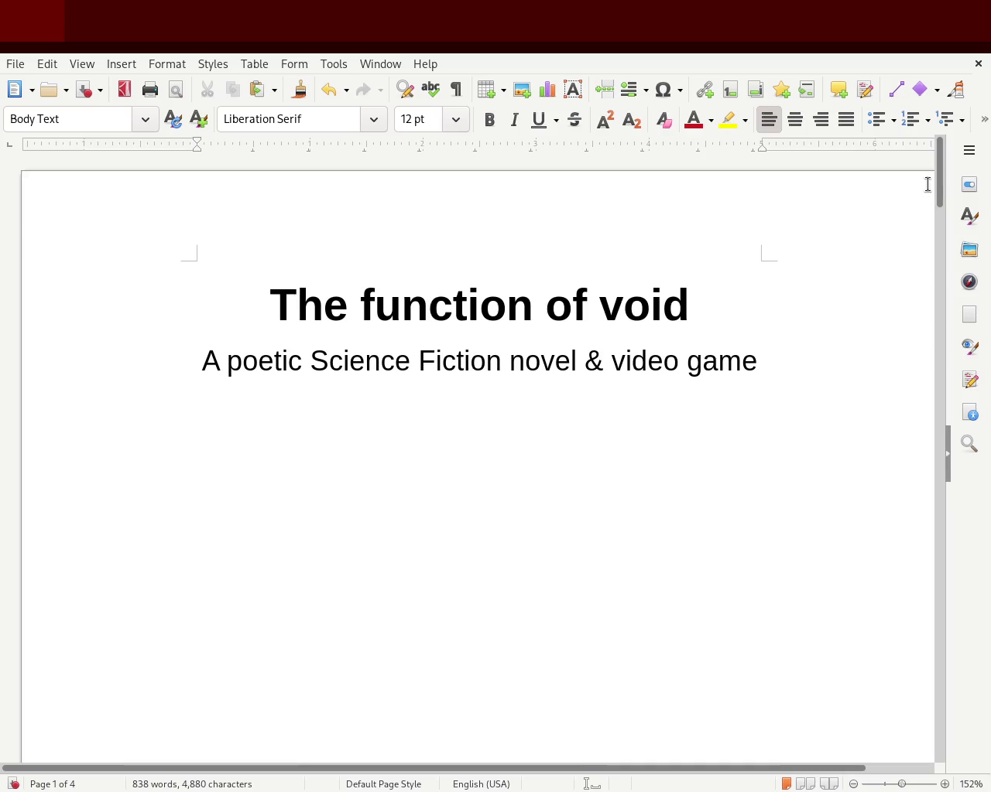
{"action": "mouse_move", "coordinate": [941, 172]}
{"action": "left_mouse_down"}
{"action": "mouse_move", "coordinate": [900, 320]}
{"action": "mouse_move", "coordinate": [920, 449]}
{"action": "mouse_move", "coordinate": [927, 648]}
{"action": "left_mouse_up"}
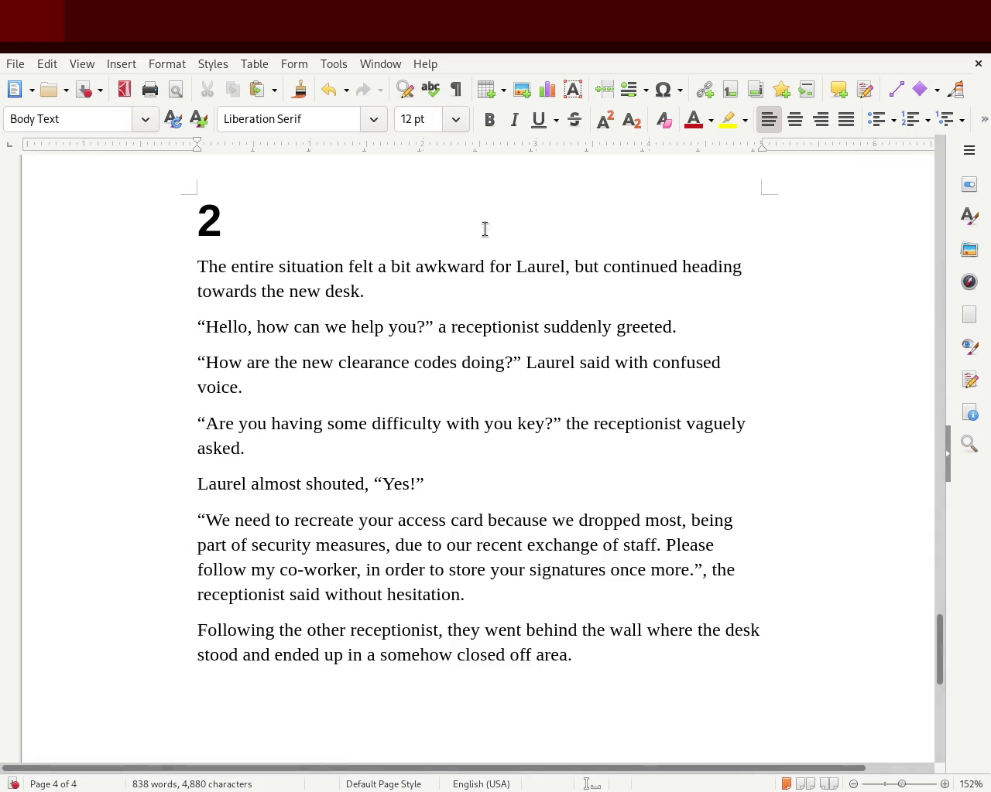
{"action": "left_click_drag", "start_coordinate": [945, 646], "coordinate": [943, 691]}
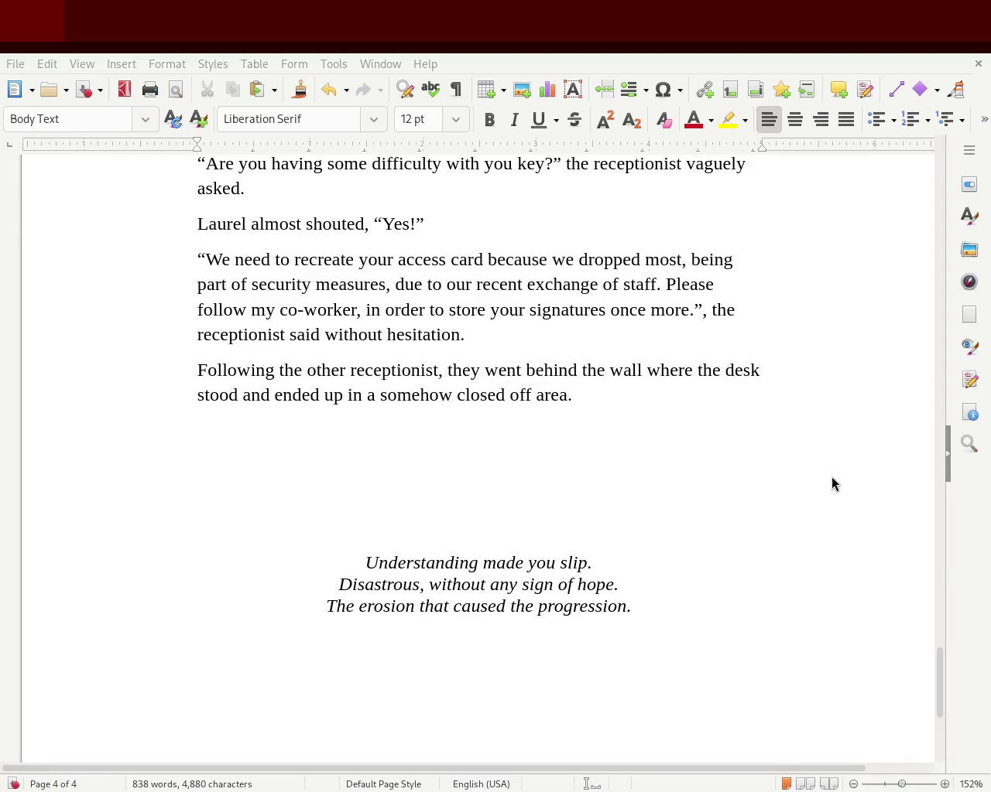
{"action": "left_click_drag", "start_coordinate": [944, 684], "coordinate": [946, 534]}
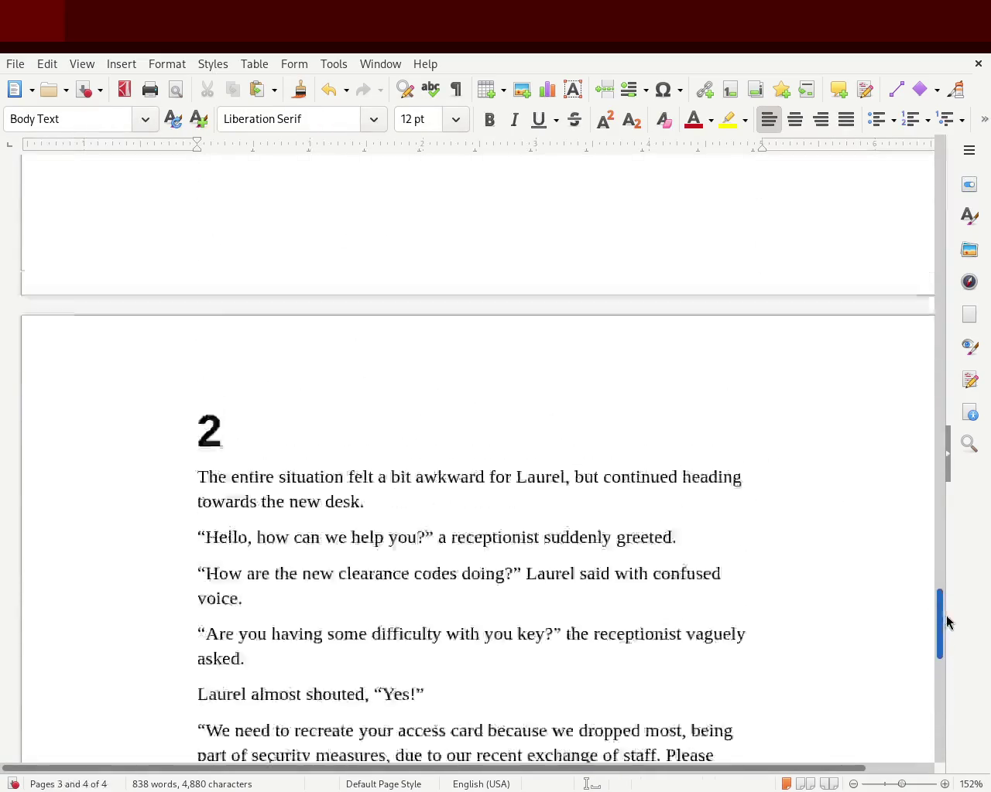
Select and look over the closing sentences of the ships paragraph.
{"action": "left_click_drag", "start_coordinate": [320, 321], "coordinate": [621, 493]}
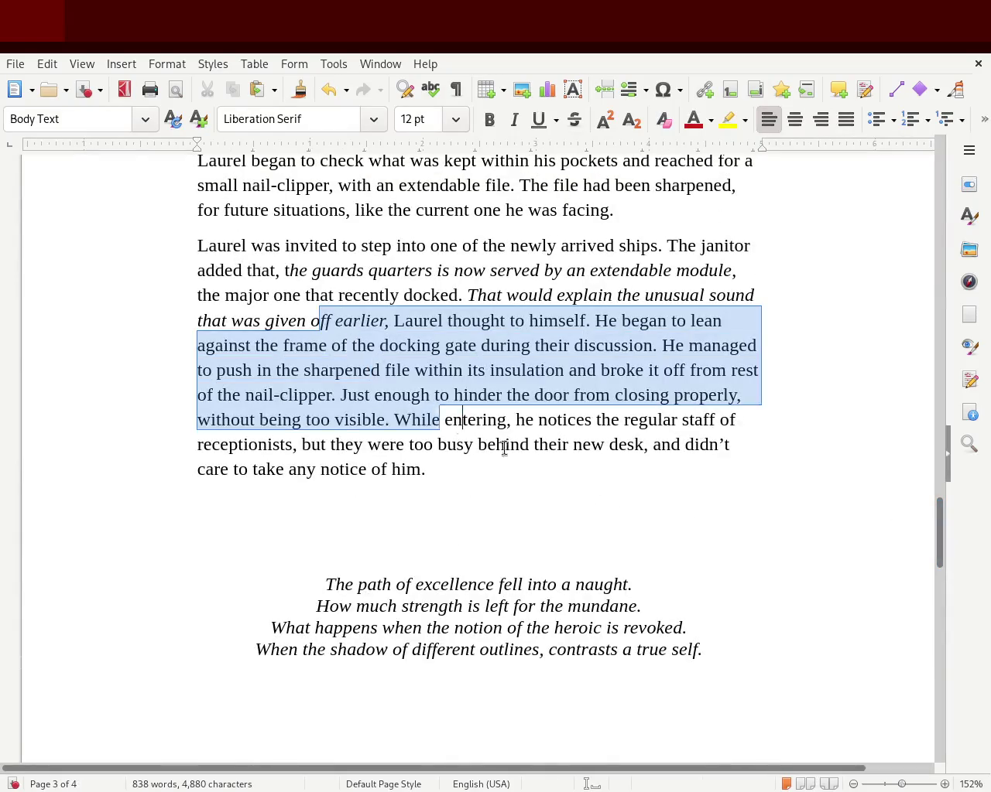
{"action": "left_click", "coordinate": [621, 493]}
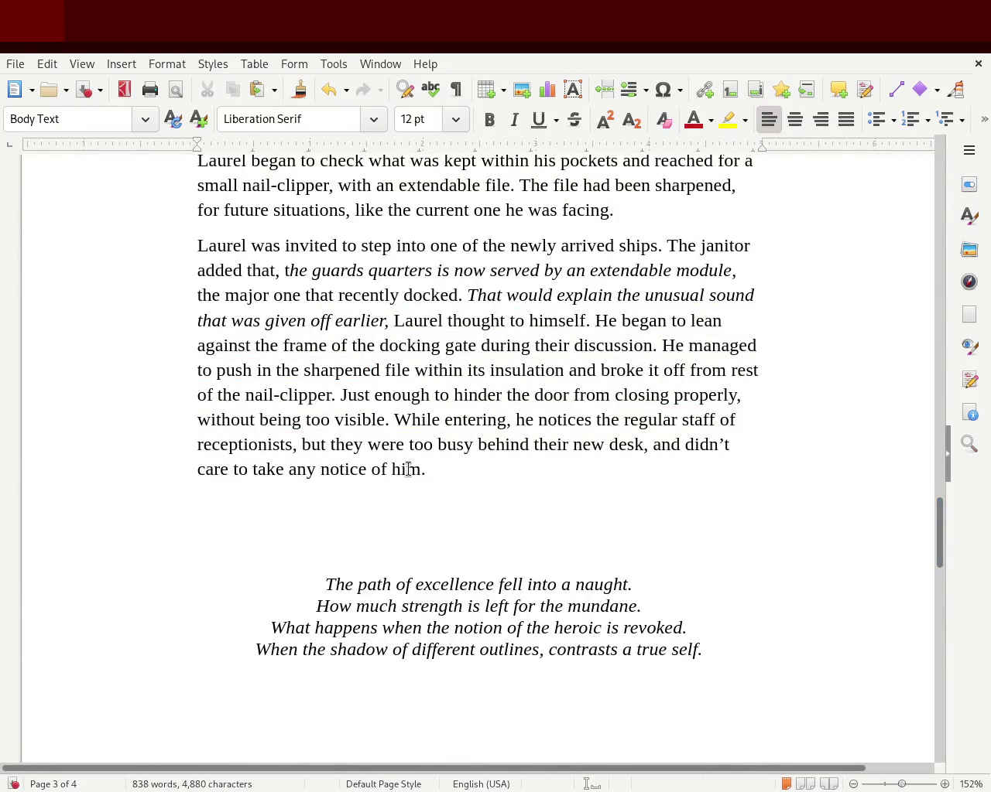
{"action": "left_click_drag", "start_coordinate": [458, 471], "coordinate": [535, 414]}
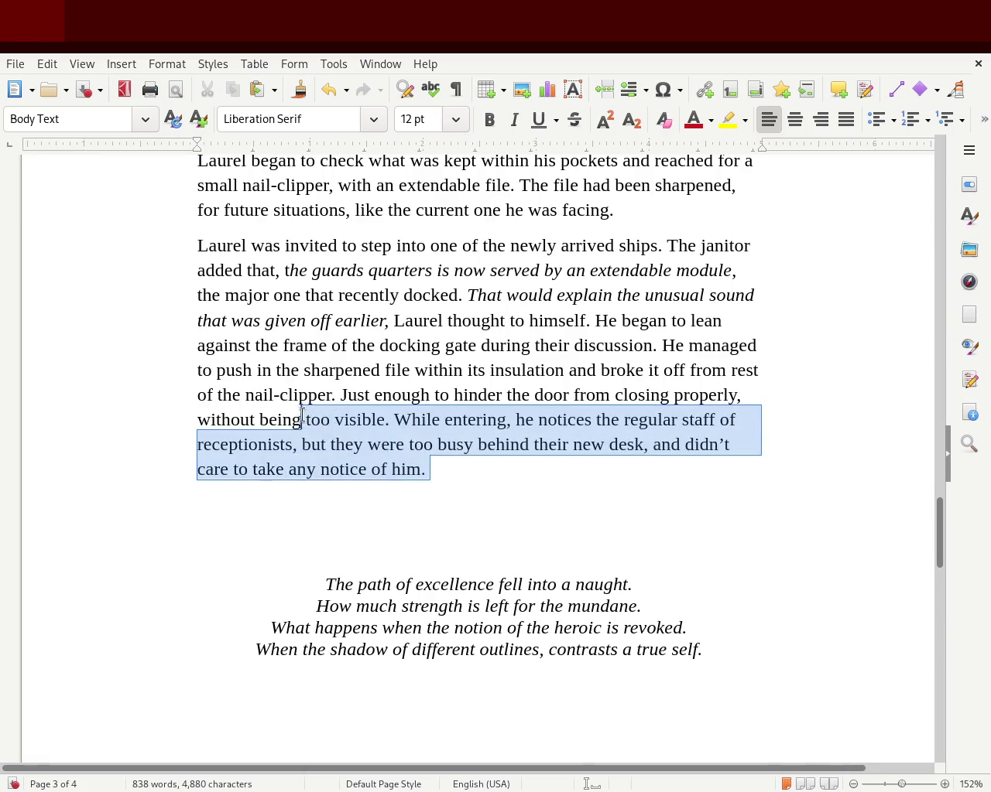
{"action": "left_click", "coordinate": [535, 414]}
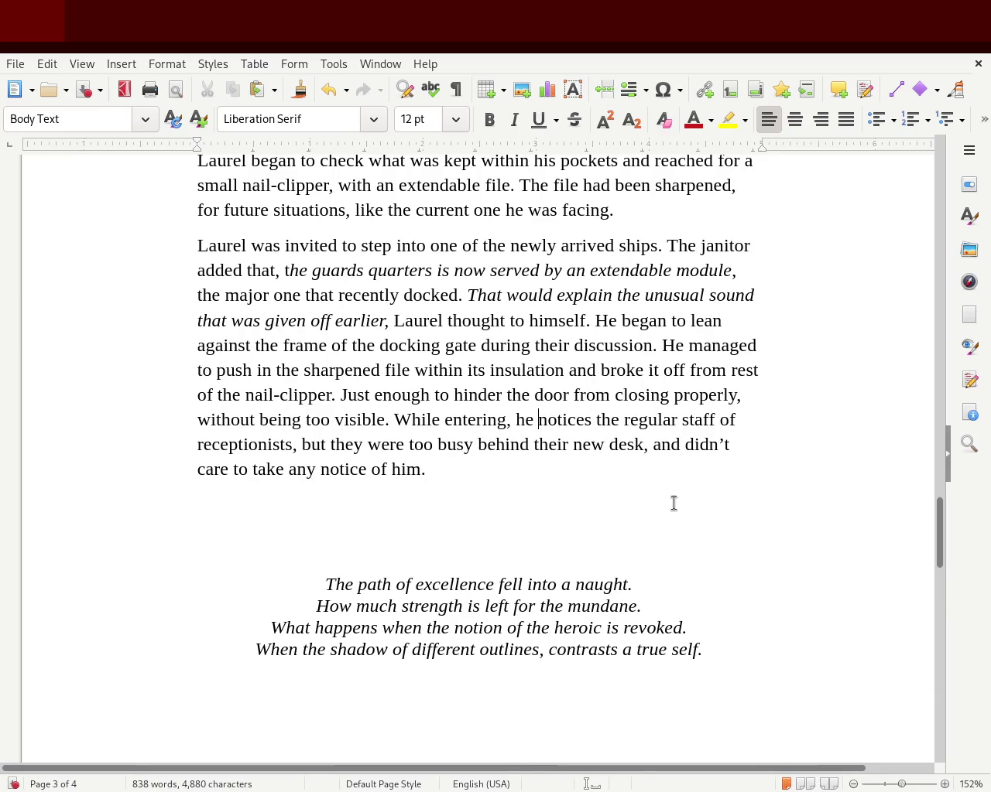
{"action": "double_click", "coordinate": [234, 445]}
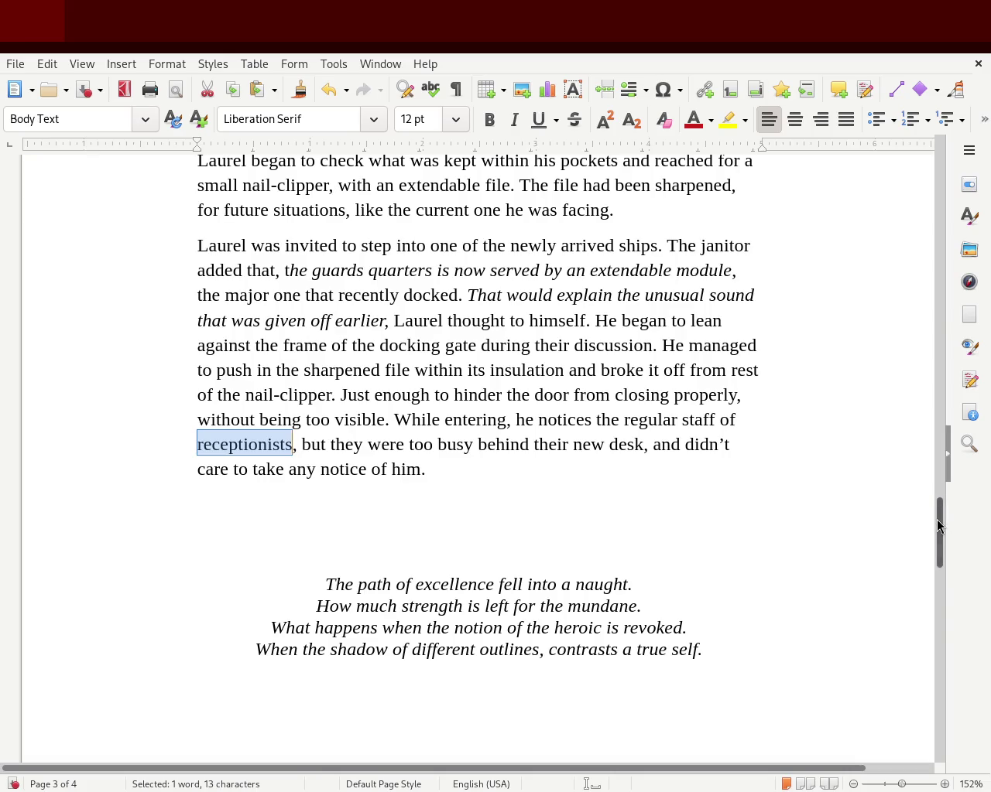
{"action": "scroll", "coordinate": [944, 507], "scroll_direction": "down", "scroll_amount": 1}
{"action": "scroll", "coordinate": [939, 510], "scroll_direction": "up", "scroll_amount": 5}
Scroll down to chapter 2 on page 4 and select "confused" in Laurel's question.
{"action": "mouse_move", "coordinate": [939, 511]}
{"action": "left_mouse_down"}
{"action": "mouse_move", "coordinate": [930, 438]}
{"action": "mouse_move", "coordinate": [921, 539]}
{"action": "left_mouse_up"}
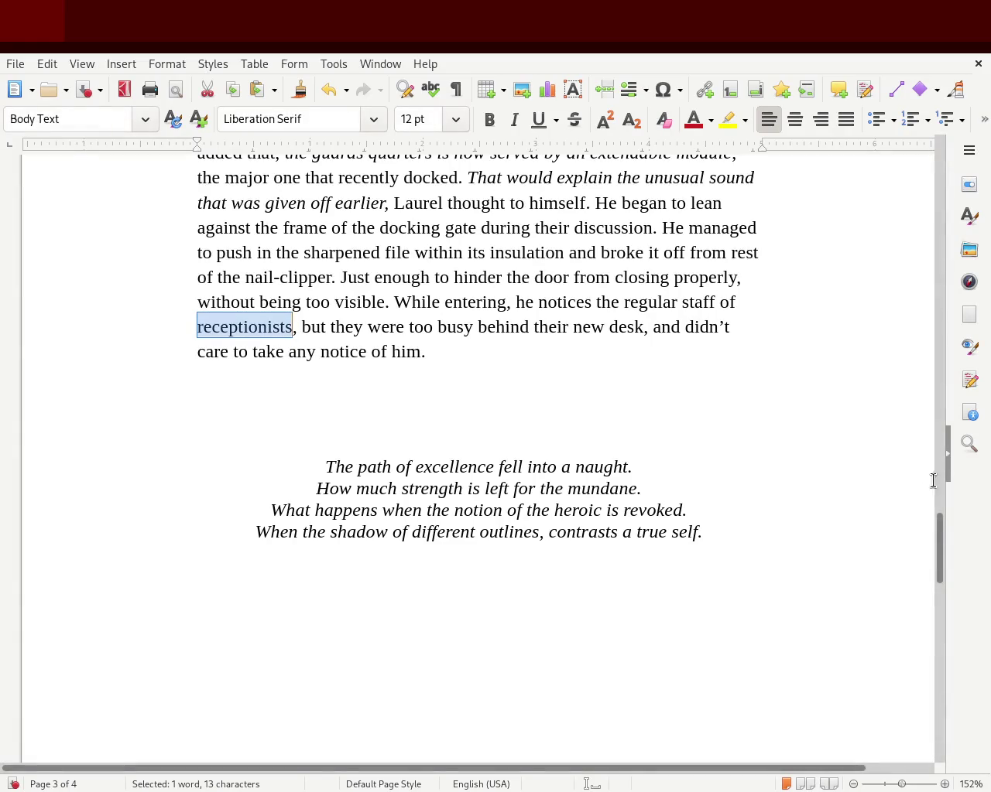
{"action": "left_click_drag", "start_coordinate": [939, 552], "coordinate": [939, 663]}
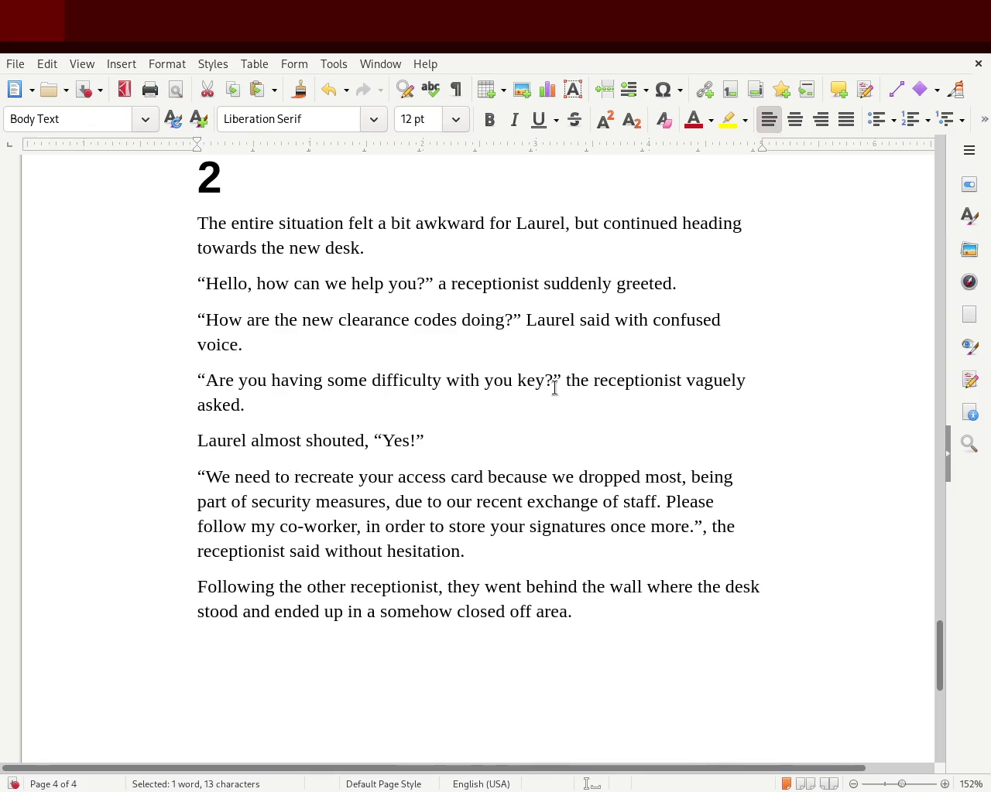
{"action": "double_click", "coordinate": [665, 318]}
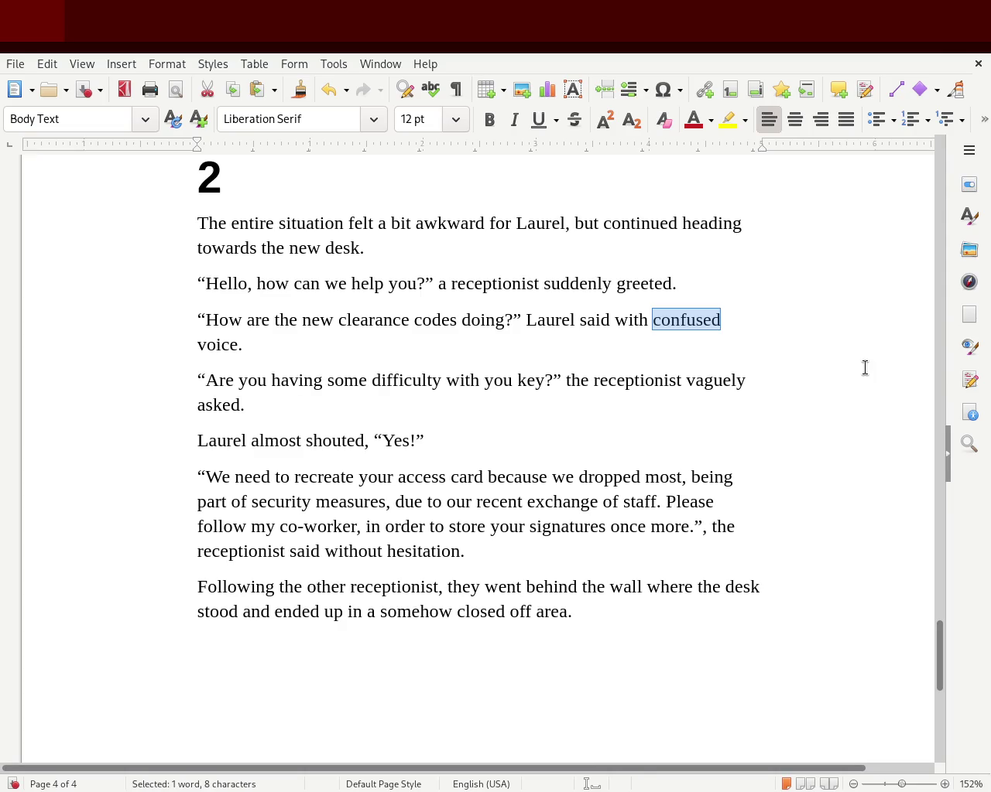
Insert "demanding" between "confused" and "voice" in Laurel's clearance-code question.
{"action": "key", "text": "Right"}
{"action": "type", "text": "demanding"}
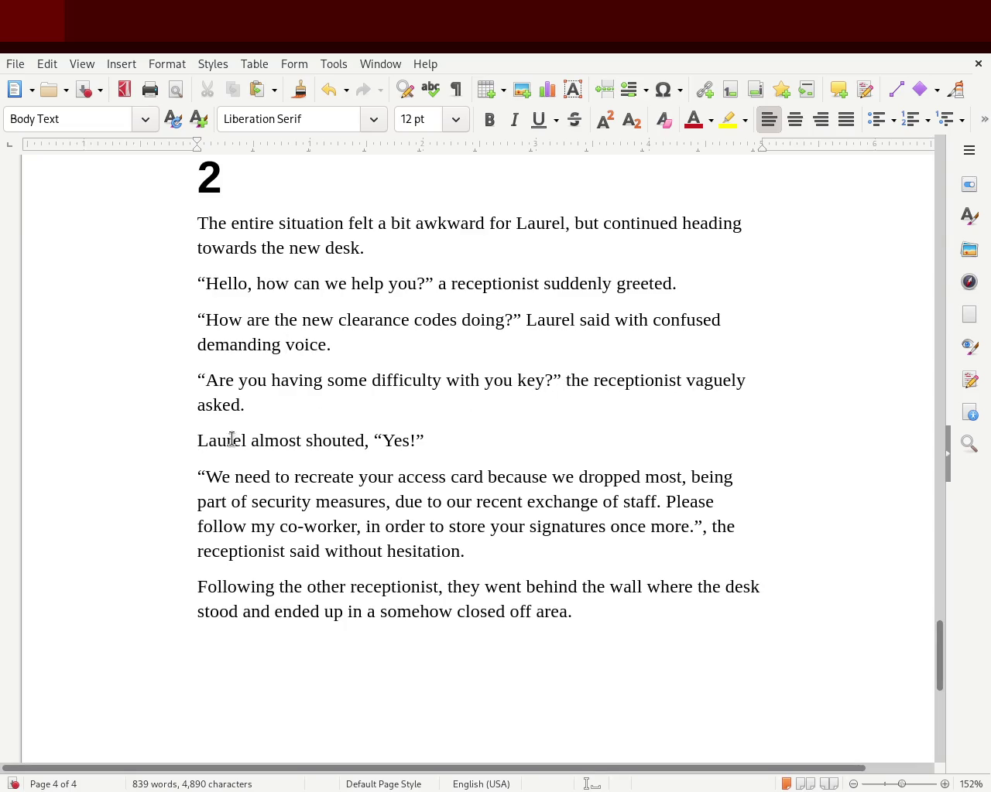
{"action": "left_click_drag", "start_coordinate": [382, 441], "coordinate": [573, 455]}
{"action": "left_click", "coordinate": [578, 474]}
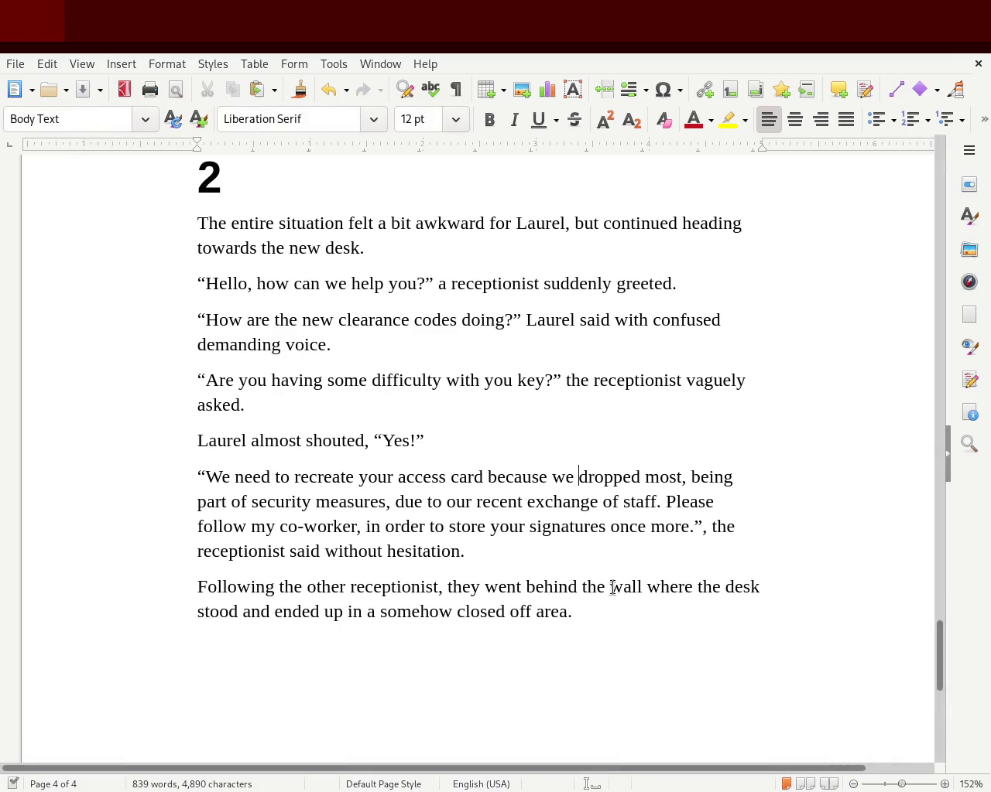
After 'area.', add 'The room was a larger one among myriads of hallways and gates and doors,'.
{"action": "left_click", "coordinate": [643, 621]}
{"action": "type", "text": "oom aw"}
{"action": "key", "text": "BackSpace"}
{"action": "key", "text": "BackSpace"}
{"action": "type", "text": "was"}
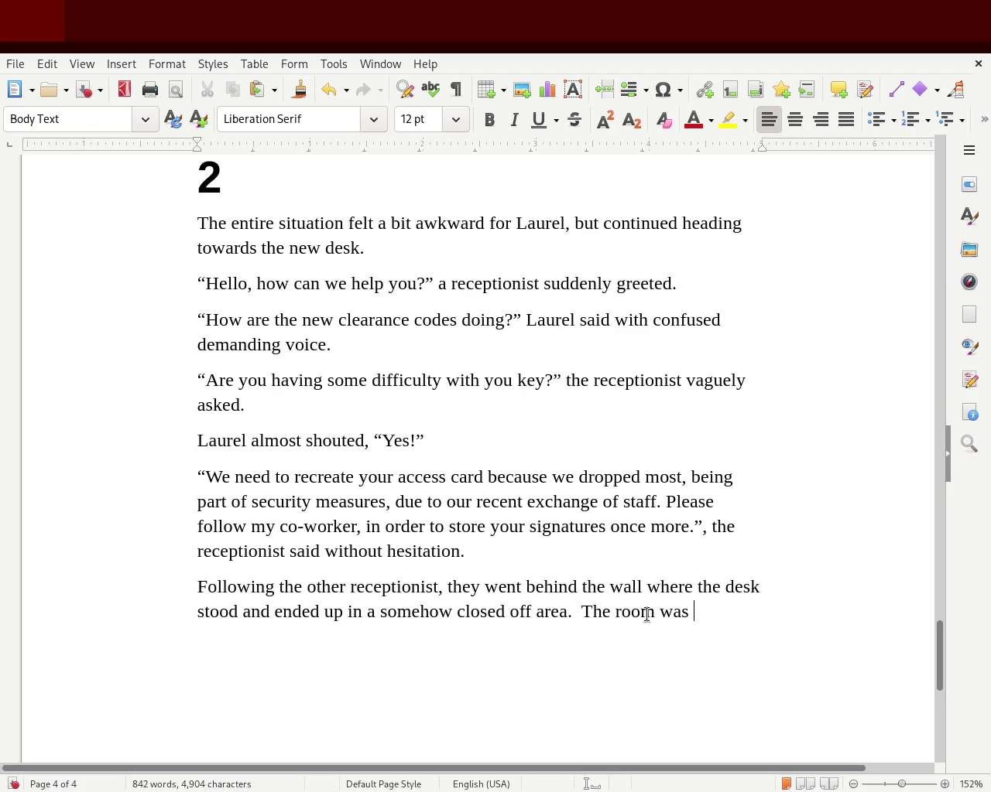
{"action": "key", "text": "BackSpace"}
{"action": "key", "text": "BackSpace"}
{"action": "key", "text": "BackSpace"}
{"action": "type", "text": "was situatio"}
{"action": "key", "text": "BackSpace"}
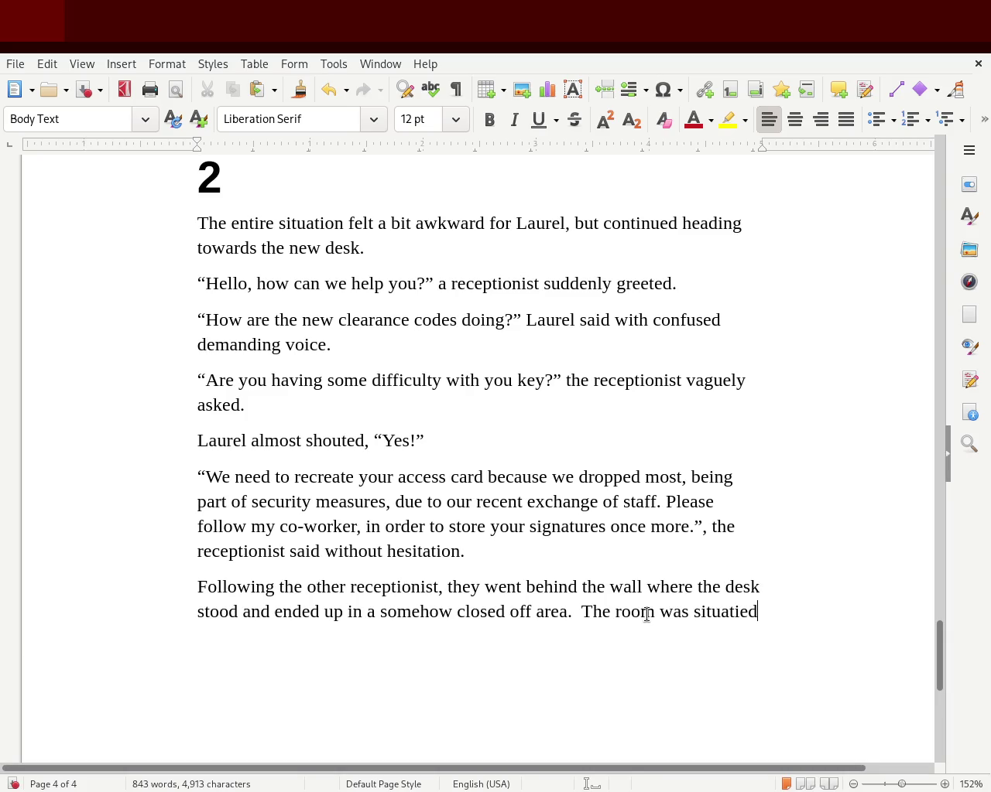
{"action": "type", "text": "as  "}
{"action": "type", "text": "a"}
{"action": "key", "text": "BackSpace"}
{"action": "key", "text": "BackSpace"}
{"action": "key", "text": "BackSpace"}
{"action": "key", "text": "BackSpace"}
{"action": "key", "text": "BackSpace"}
{"action": "key", "text": "BackSpace"}
{"action": "key", "text": "BackSpace"}
{"action": "type", "text": "was a larger "}
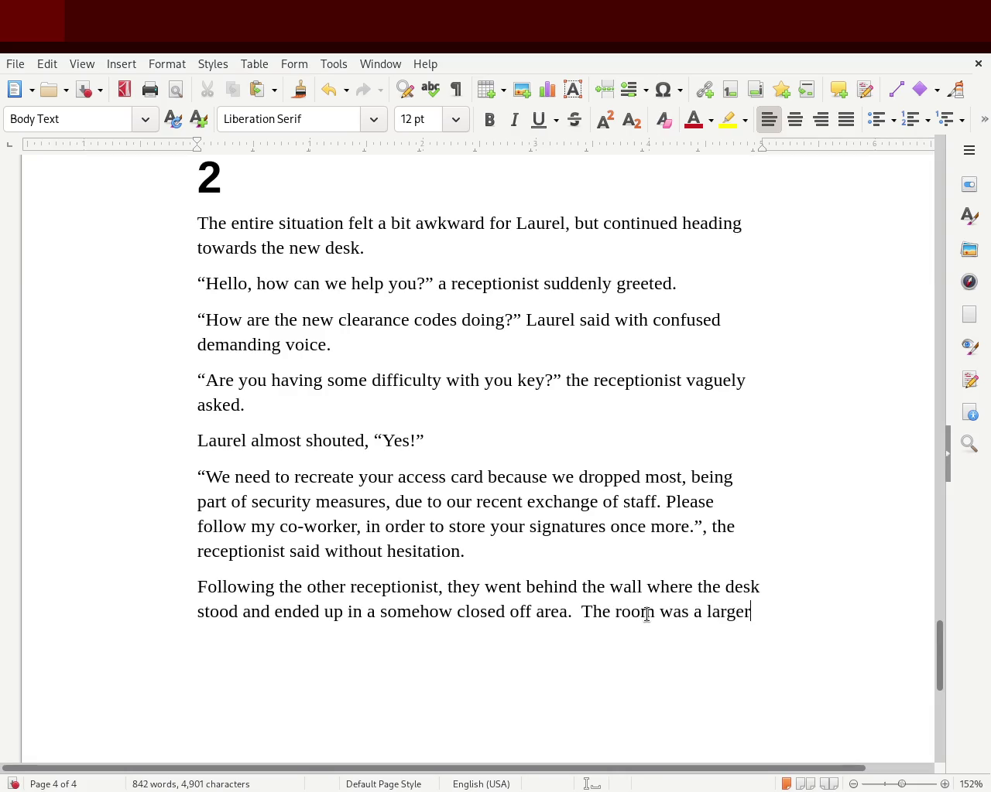
{"action": "type", "text": "one among myriads of hallways and "}
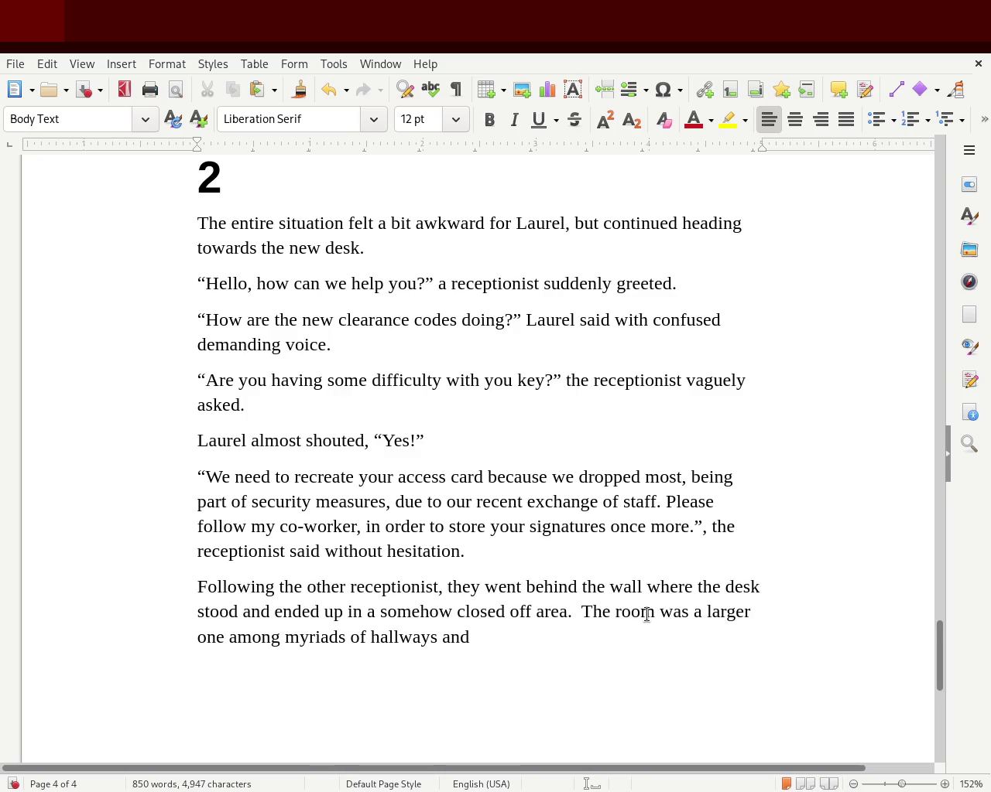
{"action": "type", "text": "gates and "}
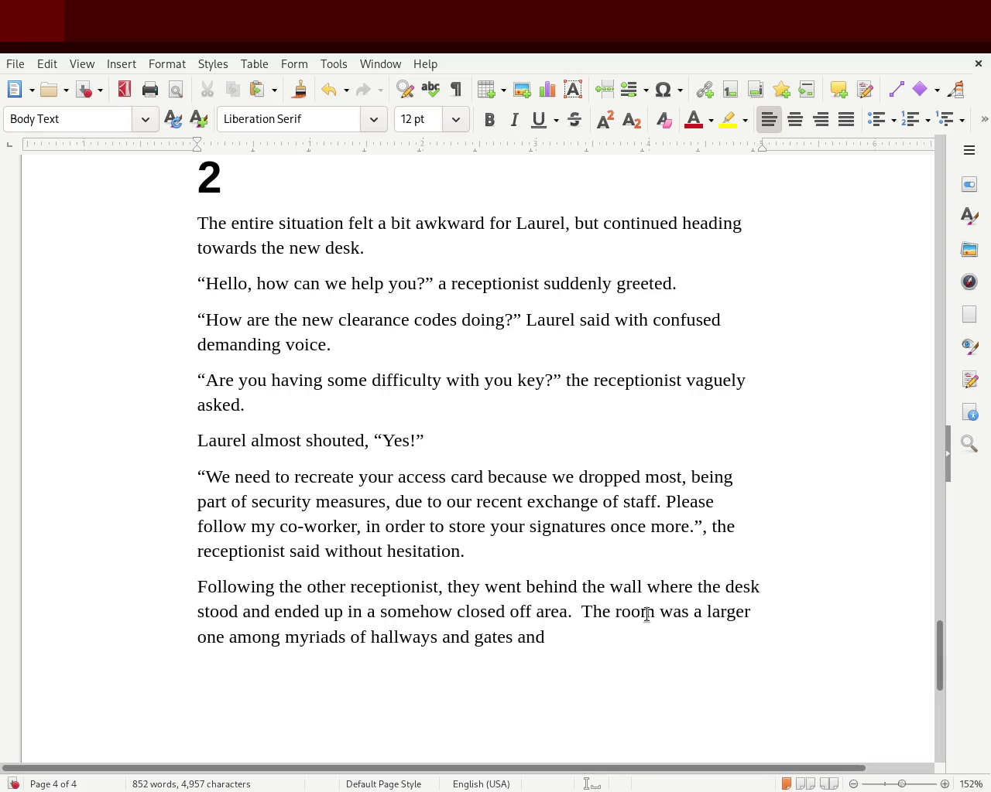
{"action": "type", "text": "doors,"}
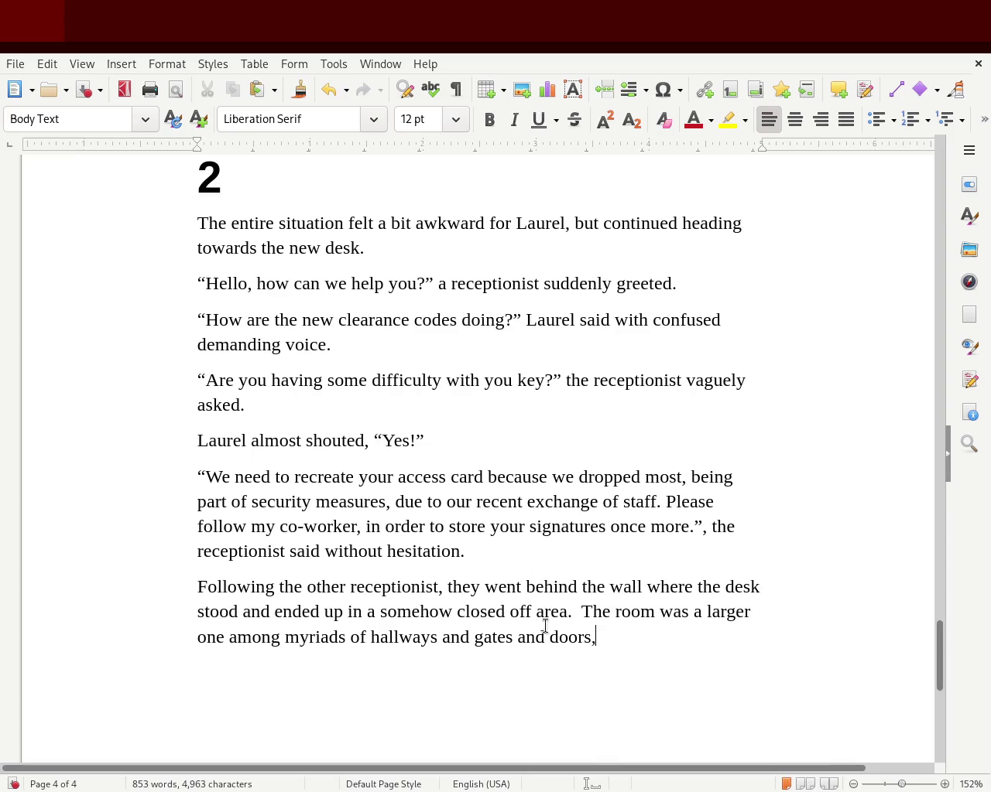
Extend the sentence so it reads 'doors of every kind,'.
{"action": "left_click", "coordinate": [481, 639]}
{"action": "left_click", "coordinate": [596, 638]}
{"action": "type", "text": "of every c"}
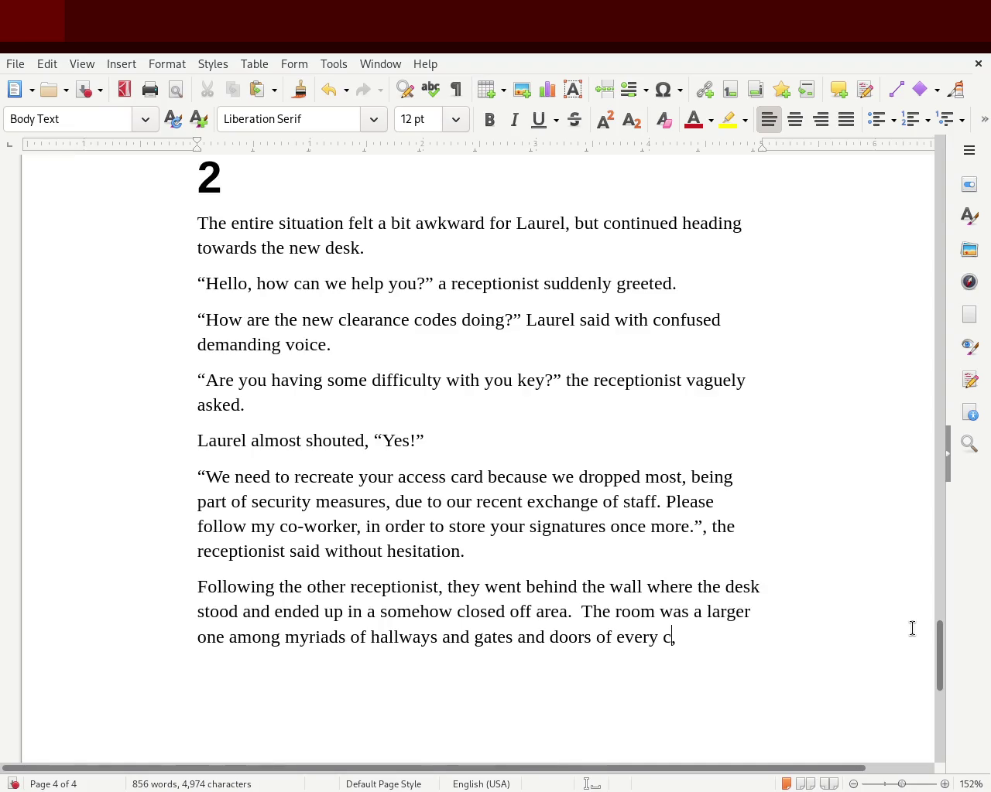
{"action": "key", "text": "BackSpace"}
{"action": "type", "text": "kind"}
{"action": "left_click", "coordinate": [608, 611]}
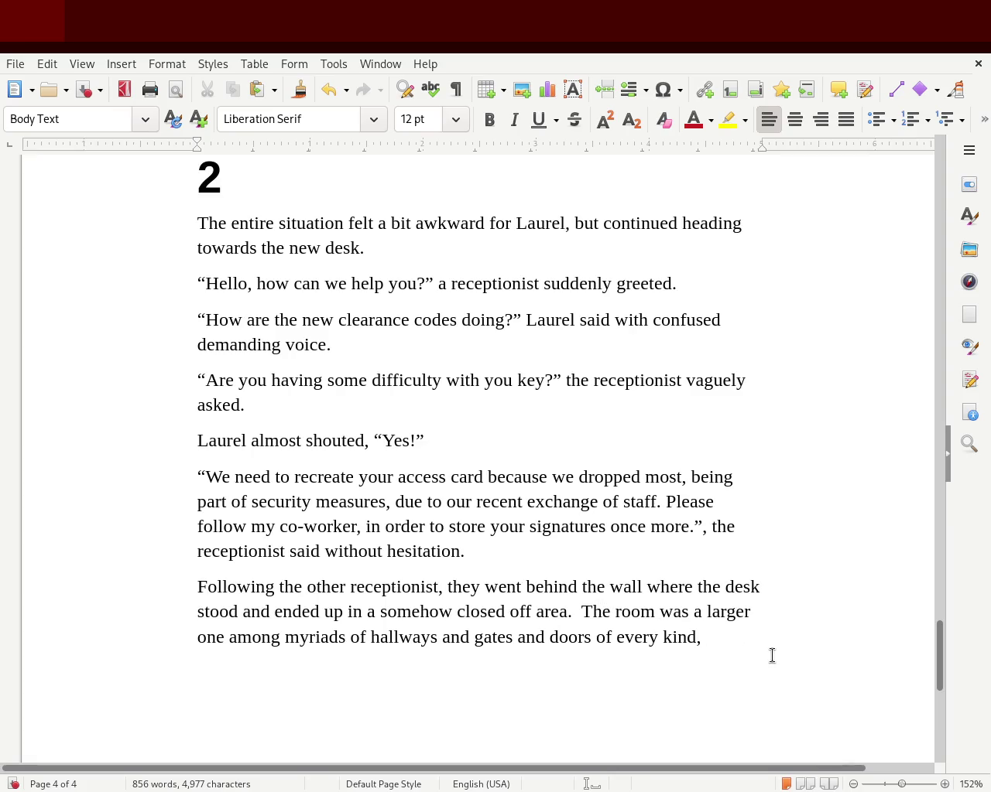
{"action": "type", "text": "l"}
Replace 'The room was' with 'He sat down in a couch' at the sentence start.
{"action": "key", "text": "BackSpace"}
{"action": "key", "text": "BackSpace"}
{"action": "key", "text": "BackSpace"}
{"action": "key", "text": "BackSpace"}
{"action": "key", "text": "BackSpace"}
{"action": "type", "text": "He sat down in a"}
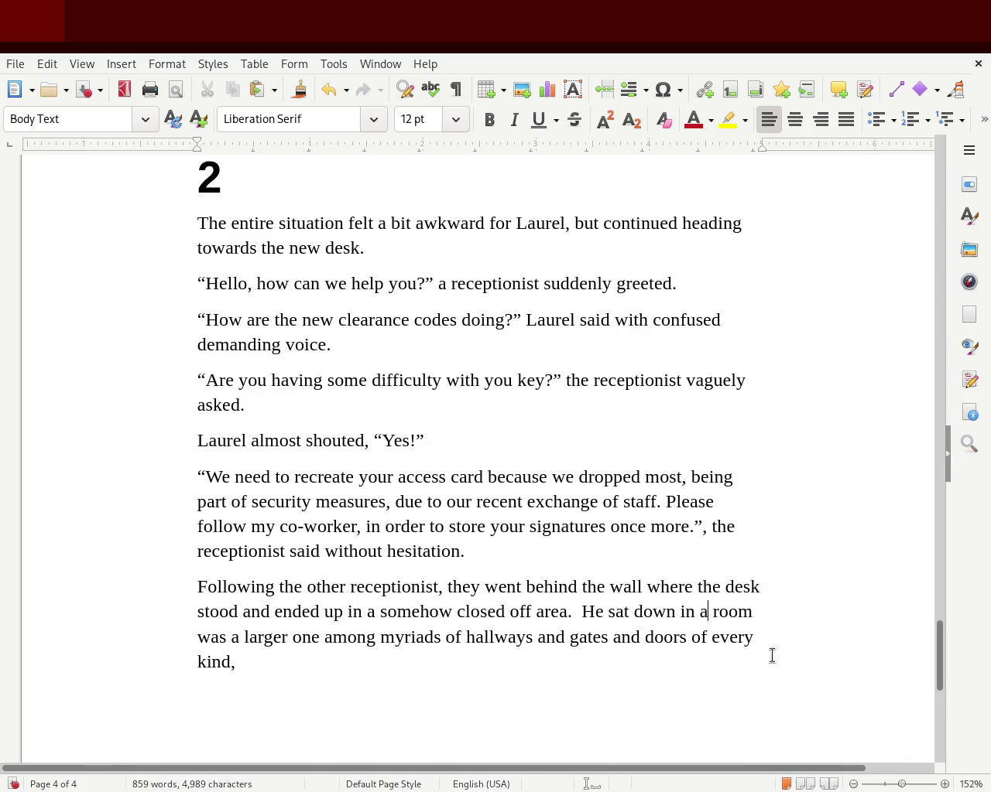
{"action": "type", "text": " coud"}
{"action": "key", "text": "BackSpace"}
{"action": "type", "text": "ch"}
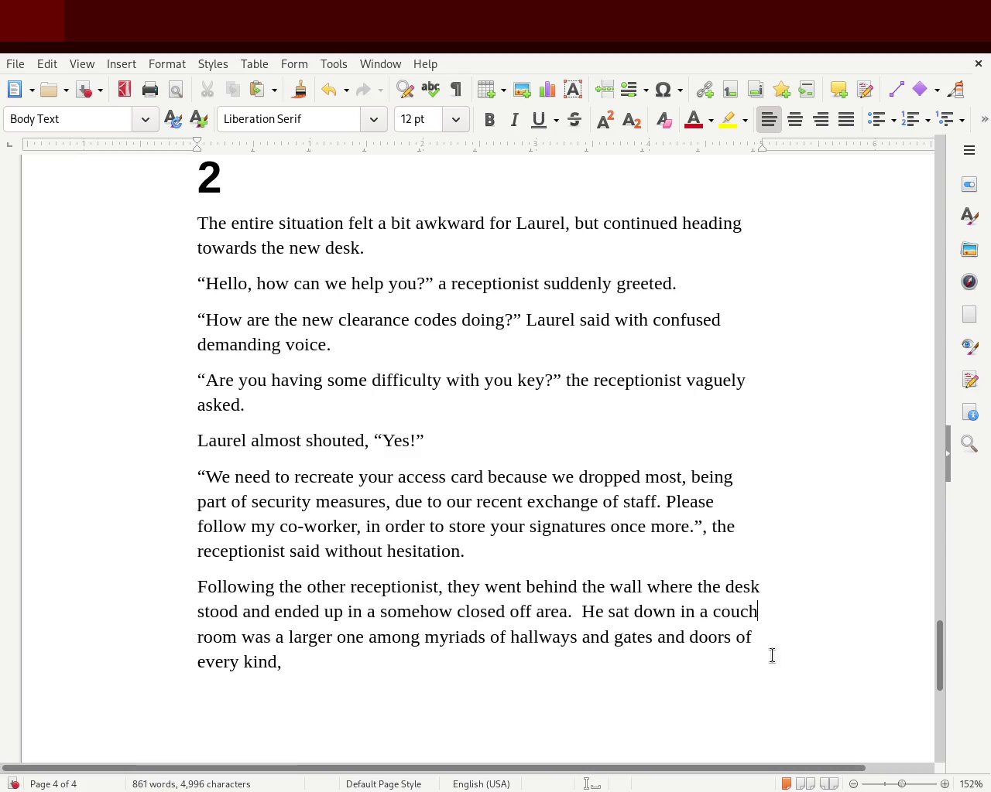
{"action": "type", "text": " within room was a larger one among myriads of hallways and gates and"}
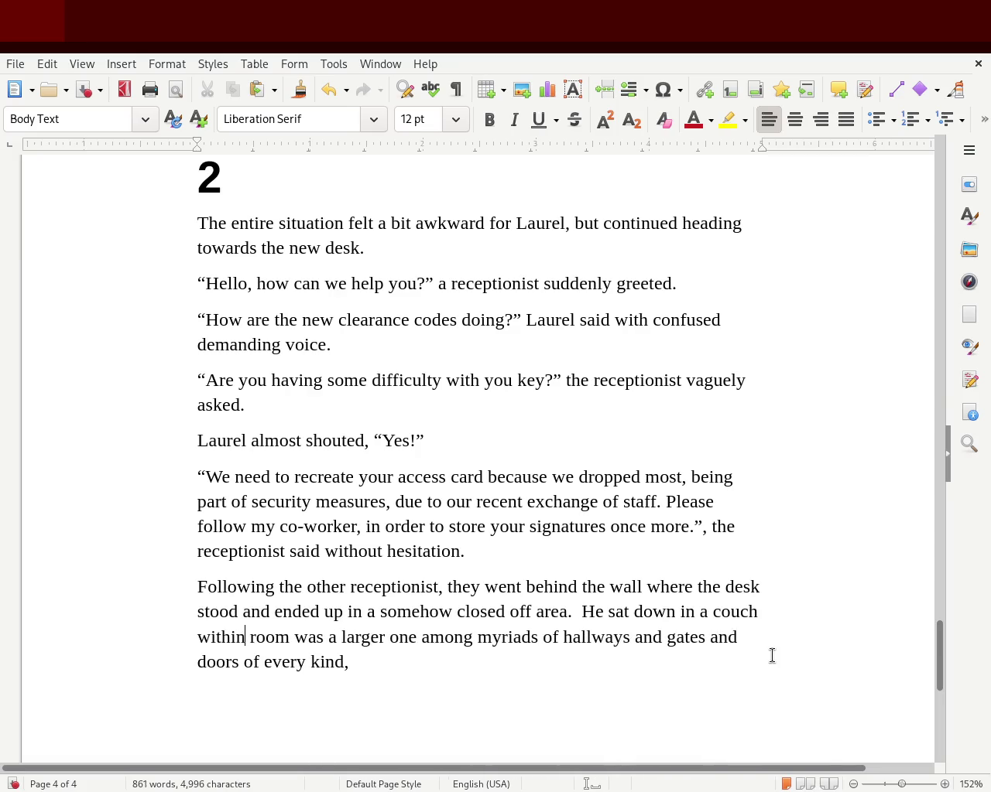
{"action": "key", "text": "BackSpace"}
{"action": "key", "text": "BackSpace"}
{"action": "key", "text": "BackSpace"}
{"action": "key", "text": "BackSpace"}
{"action": "key", "text": "BackSpace"}
{"action": "key", "text": "BackSpace"}
{"action": "key", "text": "BackSpace"}
{"action": "key", "text": "BackSpace"}
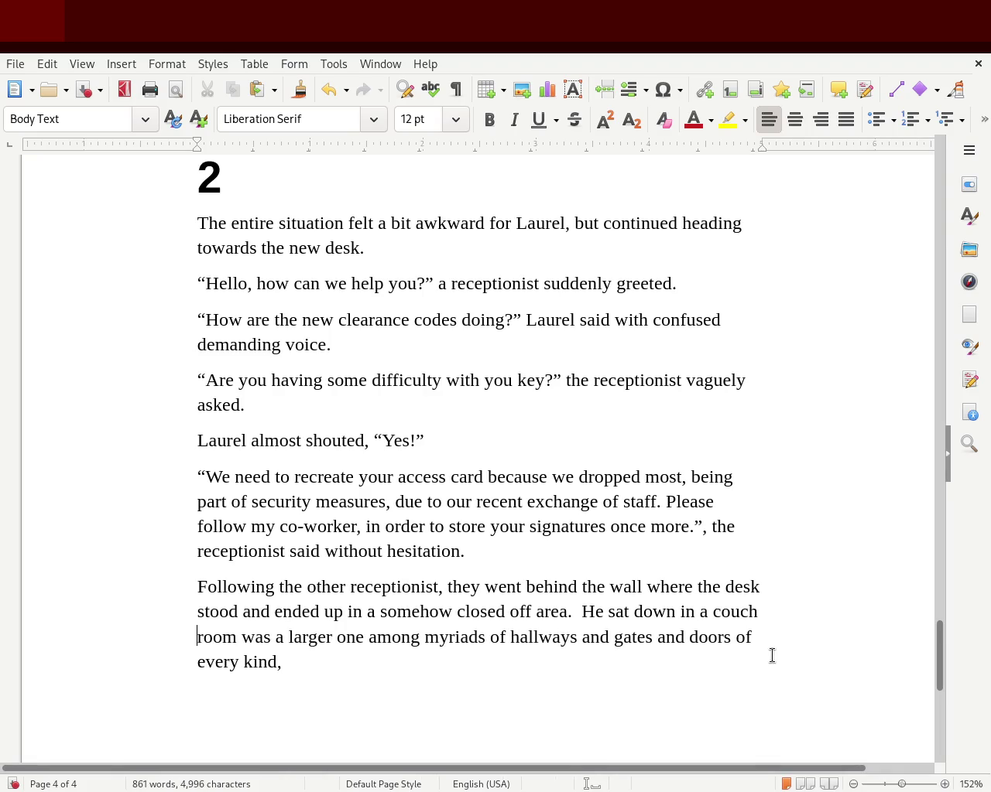
{"action": "key", "text": "Delete"}
{"action": "key", "text": "Delete"}
{"action": "key", "text": "Delete"}
{"action": "key", "text": "Delete"}
{"action": "key", "text": "Delete"}
{"action": "key", "text": "Delete"}
{"action": "key", "text": "Delete"}
{"action": "key", "text": "Delete"}
{"action": "key", "text": "Delete"}
{"action": "key", "text": "Delete"}
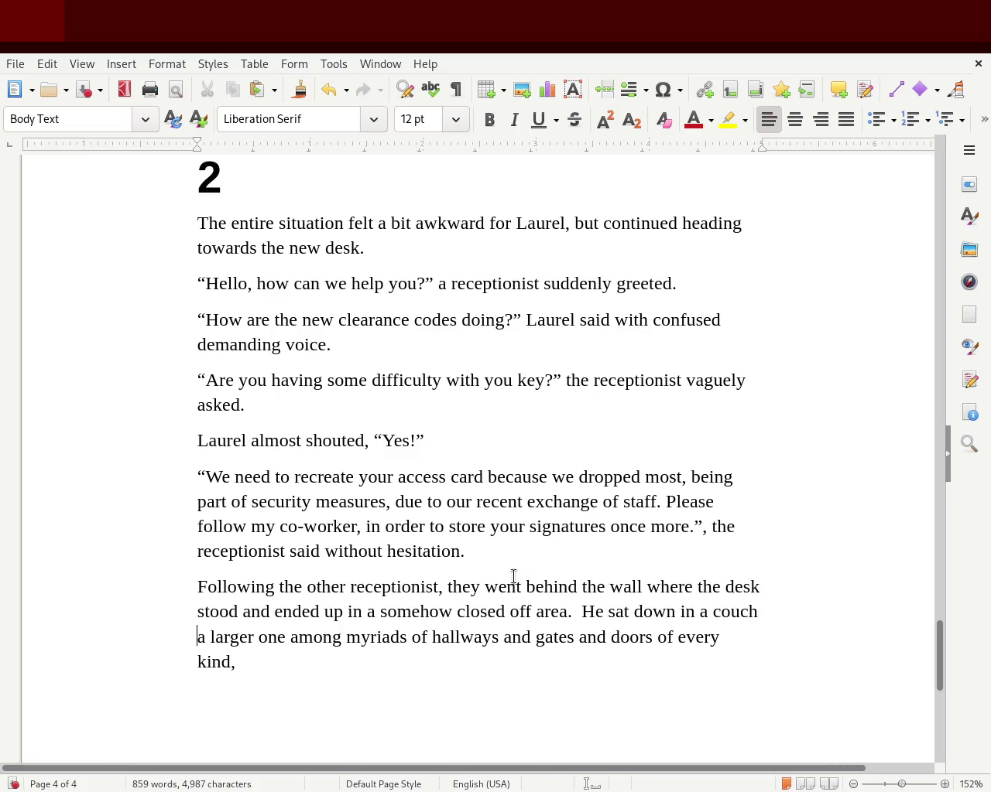
{"action": "left_click", "coordinate": [602, 612]}
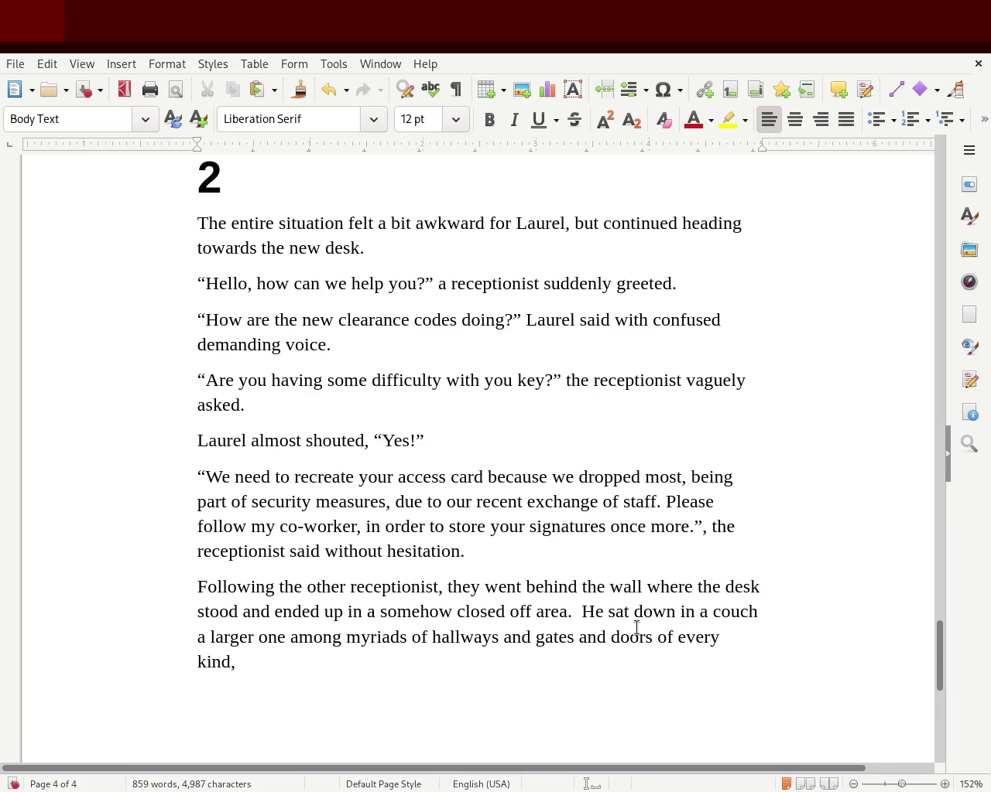
Save the story, add a comma after 'stood', and delete 'a larger one' after 'couch'.
{"action": "key", "text": "ctrl+s"}
{"action": "type", "text": ","}
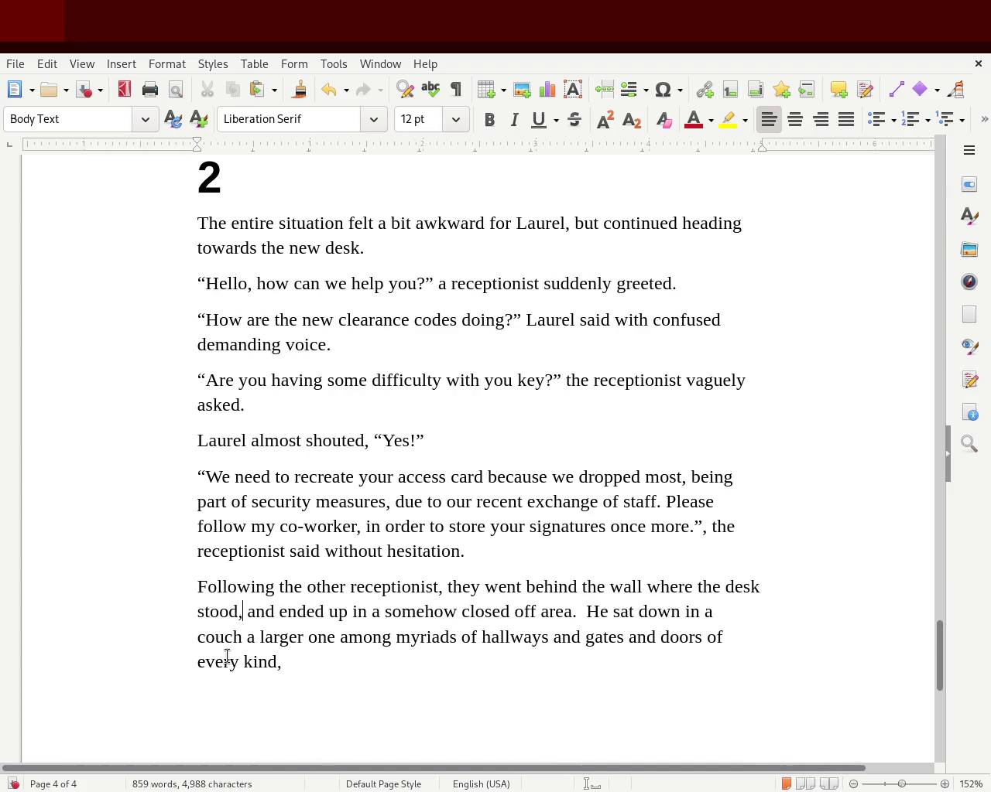
{"action": "left_click_drag", "start_coordinate": [246, 637], "coordinate": [335, 637]}
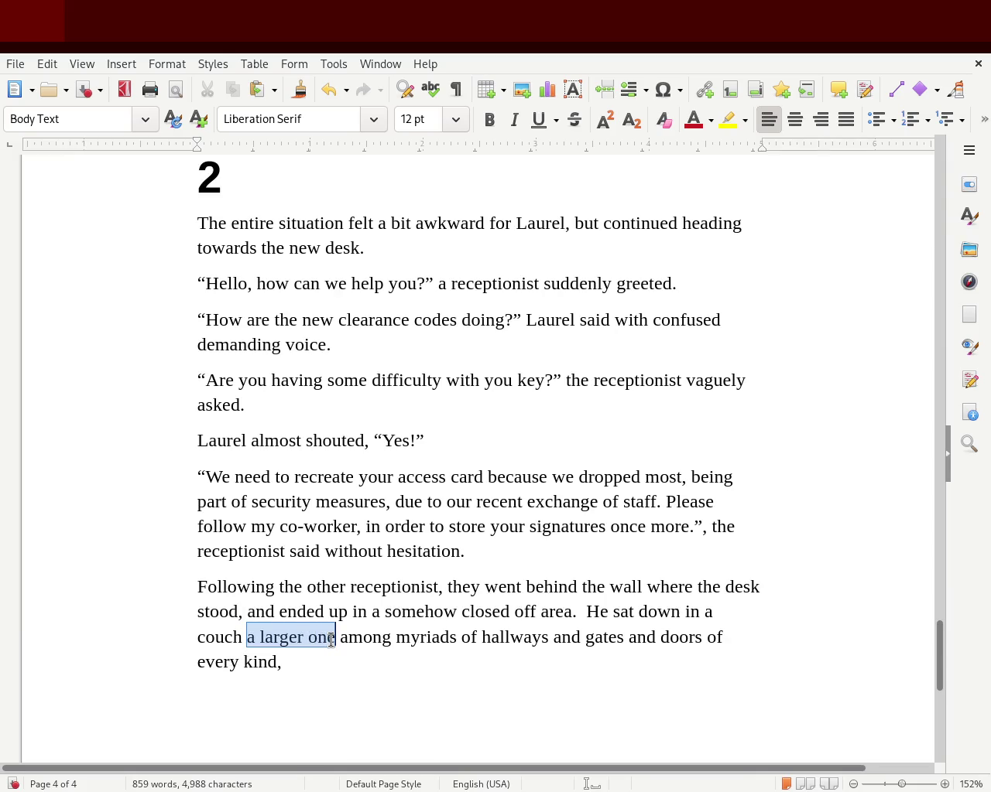
{"action": "key", "text": "Delete"}
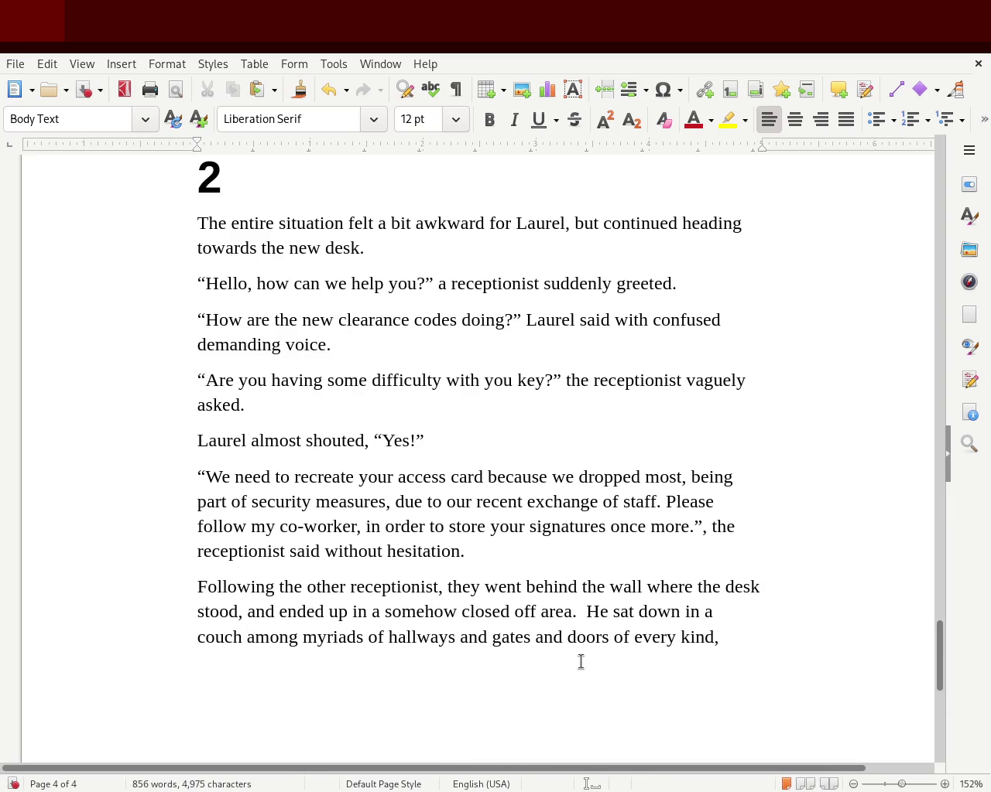
Remove ' and doors of every kind,' so the sentence ends 'among myriads of hallways and gates.'.
{"action": "left_click_drag", "start_coordinate": [614, 637], "coordinate": [623, 636]}
{"action": "mouse_move", "coordinate": [533, 638]}
{"action": "left_mouse_down"}
{"action": "mouse_move", "coordinate": [648, 647]}
{"action": "mouse_move", "coordinate": [717, 637]}
{"action": "left_mouse_up"}
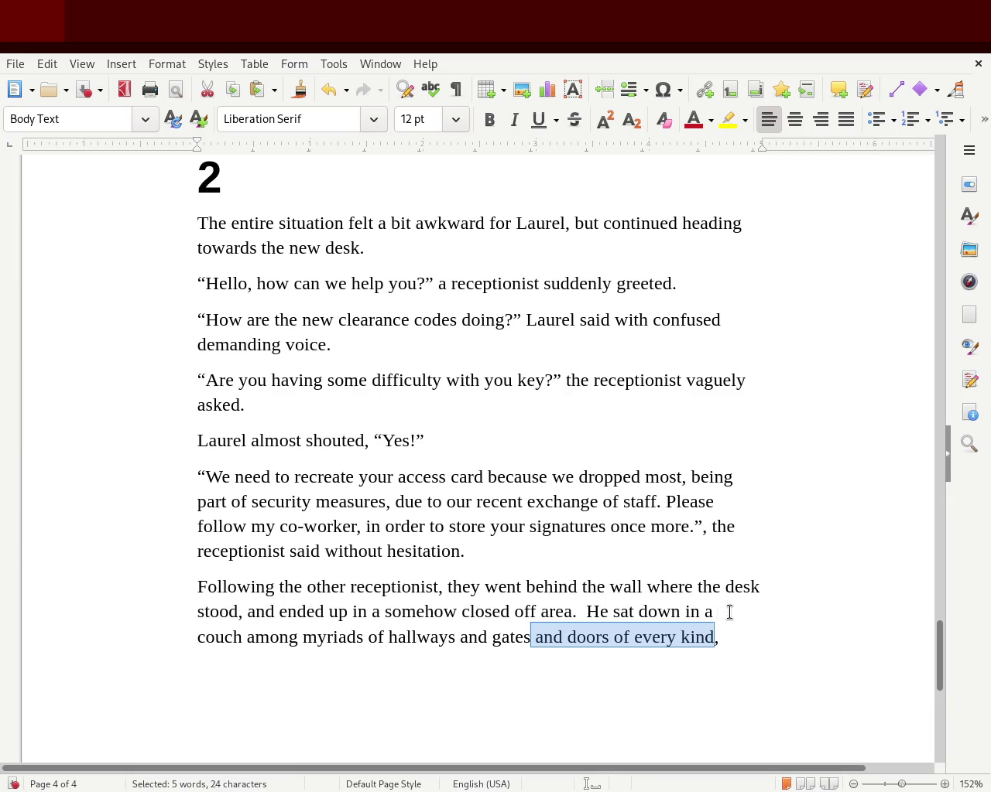
{"action": "key", "text": "Delete"}
{"action": "key", "text": "Delete"}
{"action": "type", "text": "."}
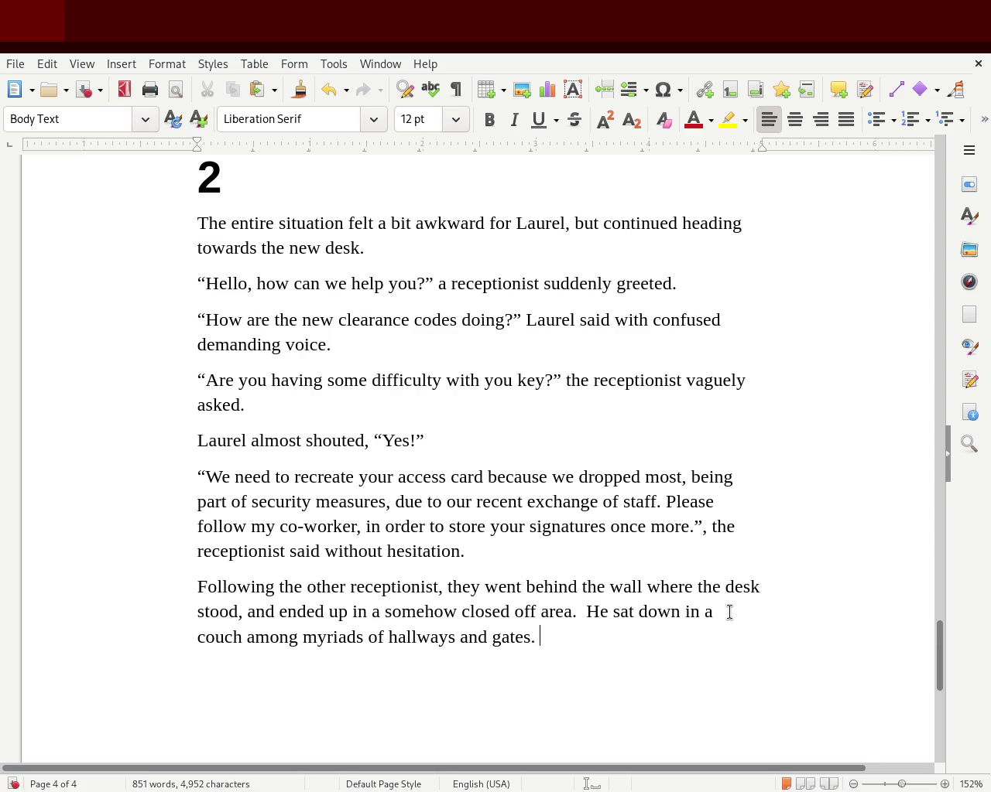
Change 'He sat' to 'He was instructed to sit and wait'.
{"action": "left_click", "coordinate": [611, 613]}
{"action": "type", "text": "was instructed to sit"}
{"action": "key", "text": "Delete"}
{"action": "key", "text": "Delete"}
{"action": "key", "text": "Delete"}
{"action": "key", "text": "Delete"}
{"action": "key", "text": "Delete"}
{"action": "key", "text": "Delete"}
{"action": "key", "text": "Delete"}
{"action": "key", "text": "Delete"}
{"action": "key", "text": "Delete"}
{"action": "key", "text": "Delete"}
{"action": "key", "text": "Delete"}
{"action": "type", "text": "and a wait"}
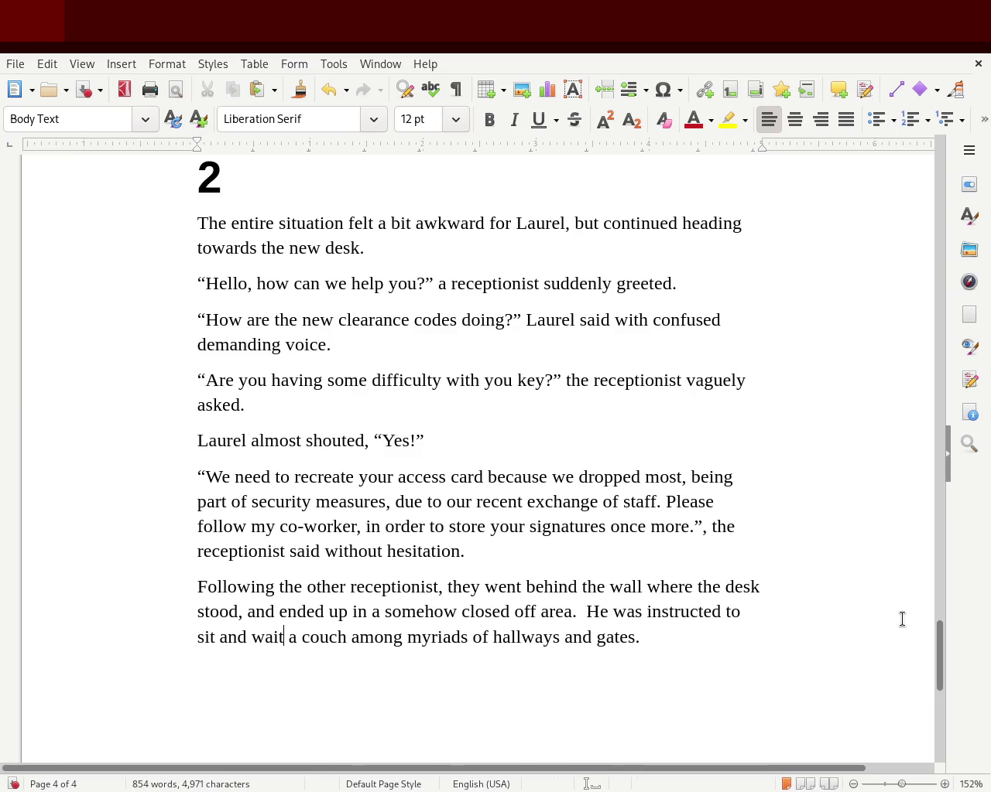
{"action": "key", "text": "Right"}
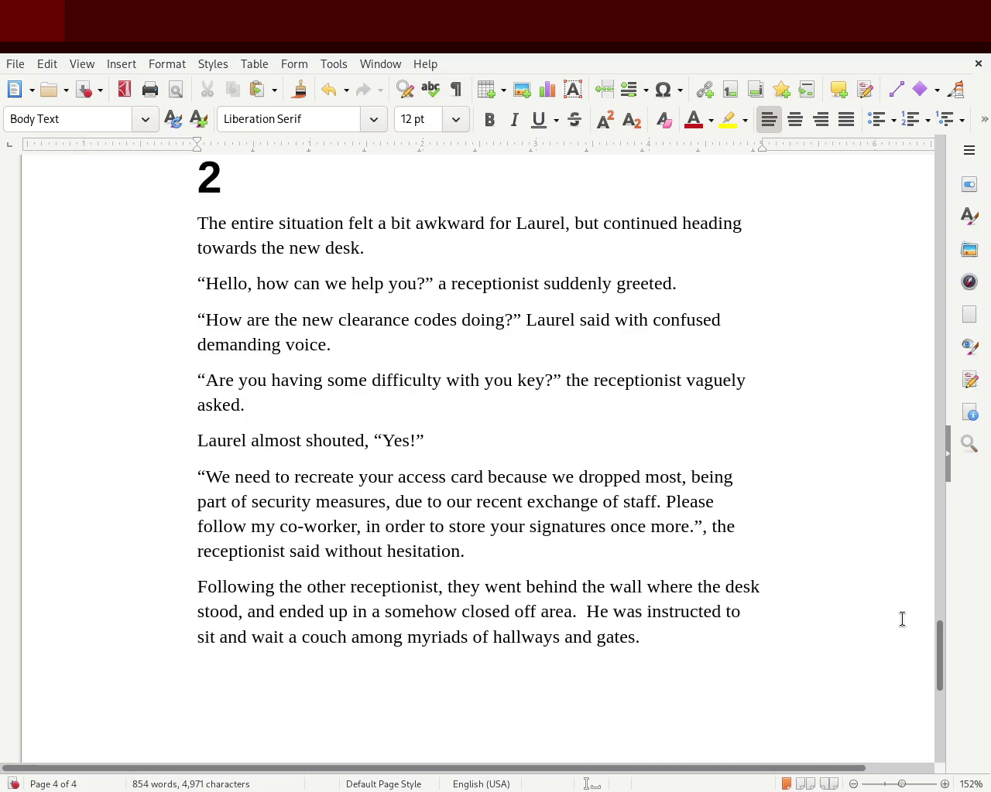
Replace 'in a couch' with 'where some couches were placed.'.
{"action": "key", "text": "BackSpace"}
{"action": "key", "text": "BackSpace"}
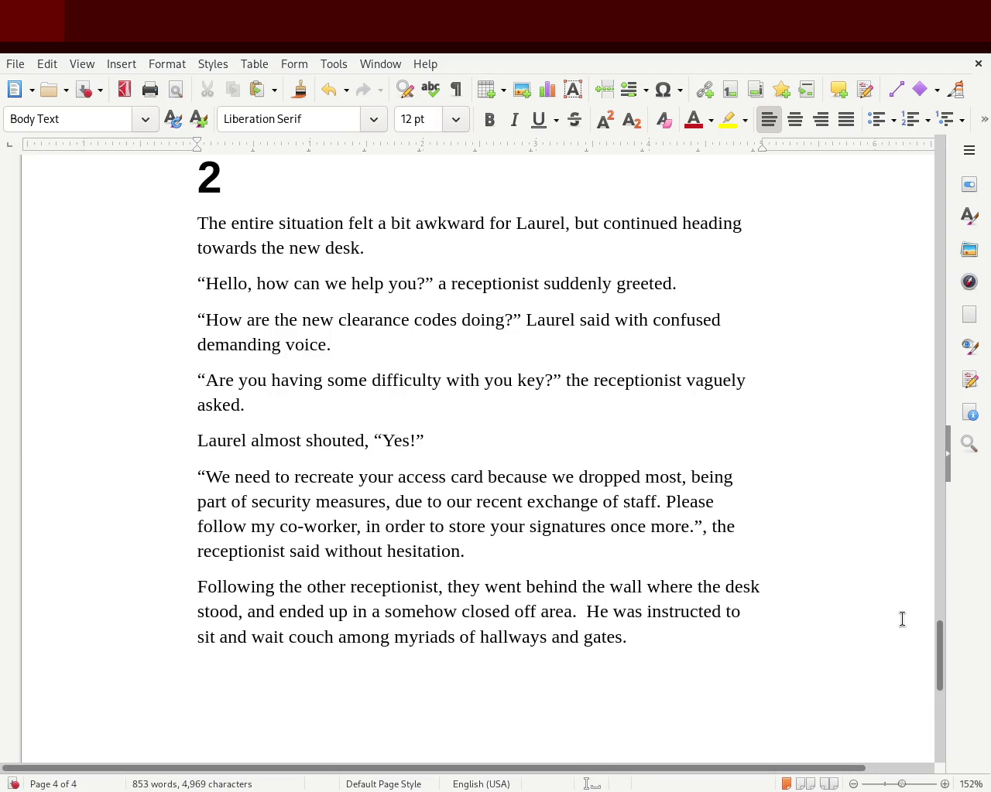
{"action": "key", "text": "Delete"}
{"action": "key", "text": "Delete"}
{"action": "key", "text": "Delete"}
{"action": "key", "text": "Delete"}
{"action": "key", "text": "Delete"}
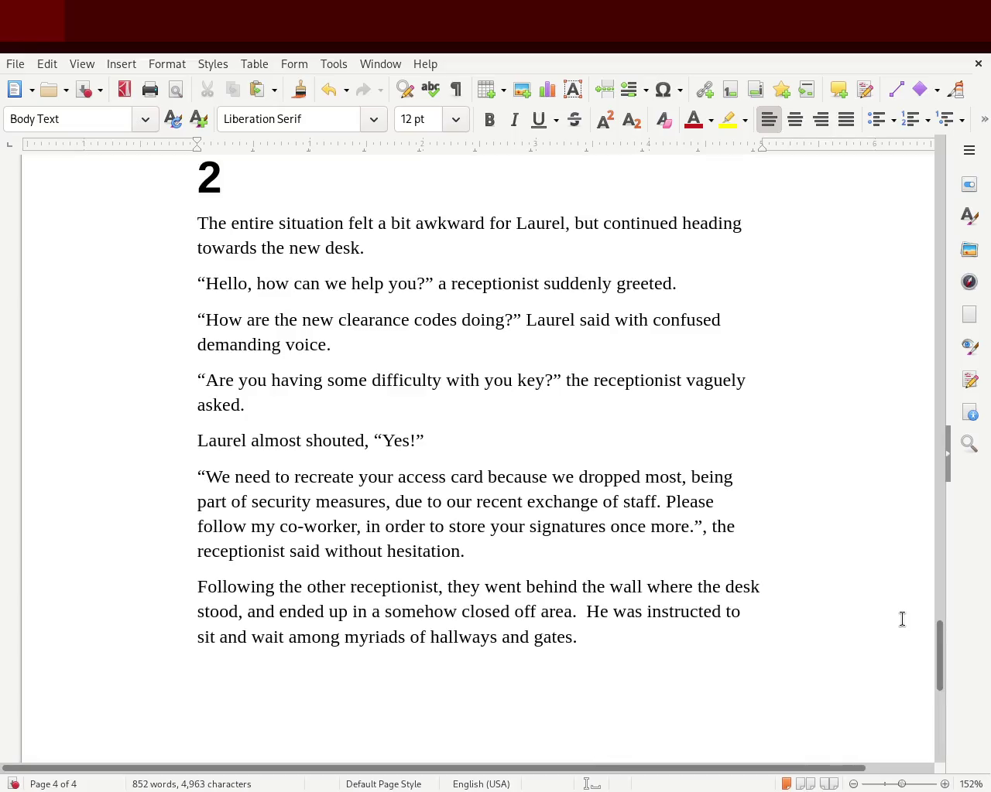
{"action": "type", "text": "at where the couchecs"}
{"action": "key", "text": "BackSpace"}
{"action": "key", "text": "BackSpace"}
{"action": "type", "text": "s."}
{"action": "key", "text": "BackSpace"}
{"action": "key", "text": "BackSpace"}
{"action": "key", "text": "BackSpace"}
{"action": "key", "text": "BackSpace"}
{"action": "key", "text": "BackSpace"}
{"action": "key", "text": "BackSpace"}
{"action": "key", "text": "BackSpace"}
{"action": "key", "text": "BackSpace"}
{"action": "key", "text": "BackSpace"}
{"action": "key", "text": "BackSpace"}
{"action": "key", "text": "BackSpace"}
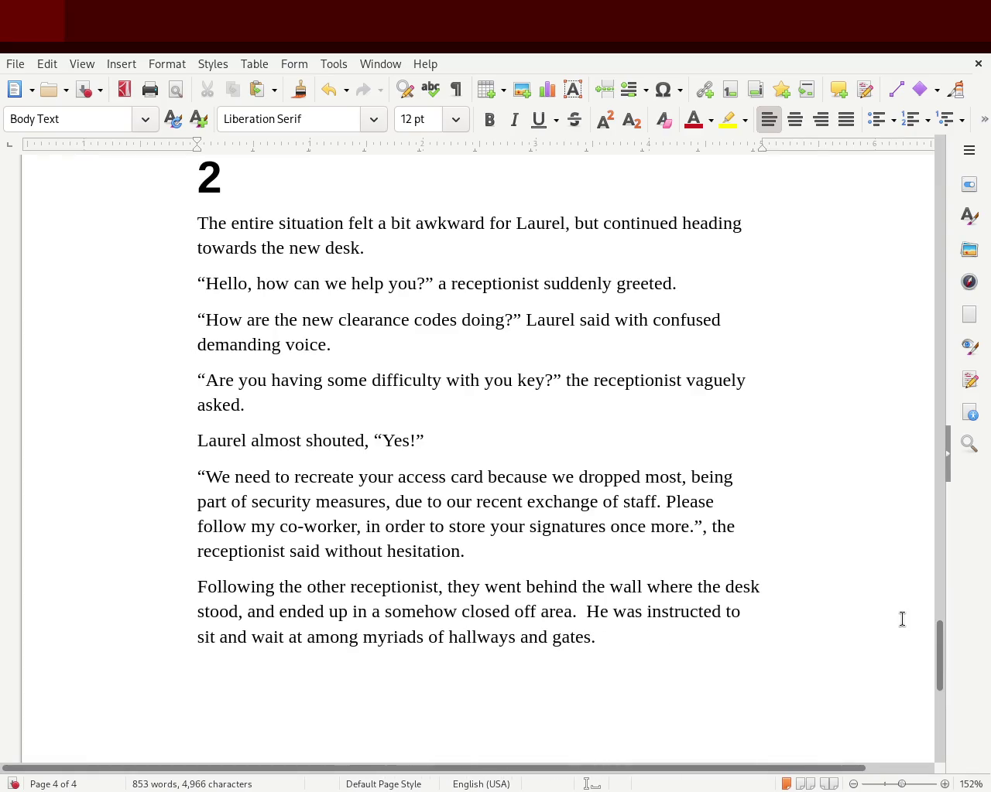
{"action": "key", "text": "BackSpace"}
{"action": "key", "text": "BackSpace"}
{"action": "key", "text": "BackSpace"}
{"action": "type", "text": "where some couches were placed."}
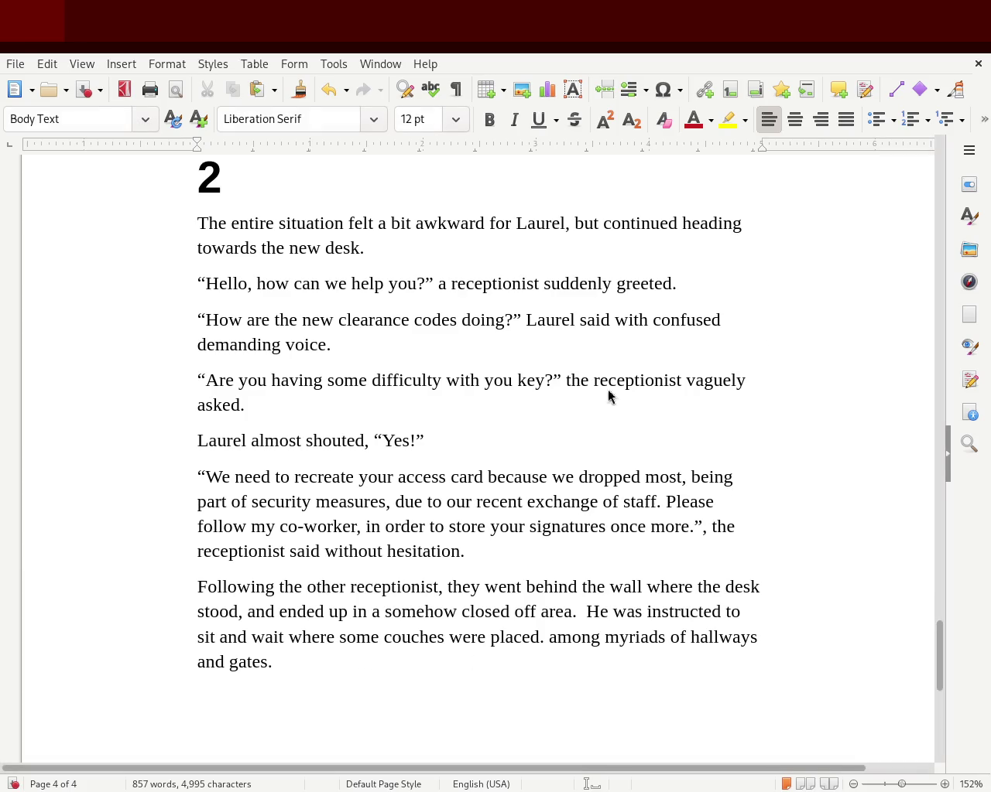
{"action": "left_click", "coordinate": [312, 639]}
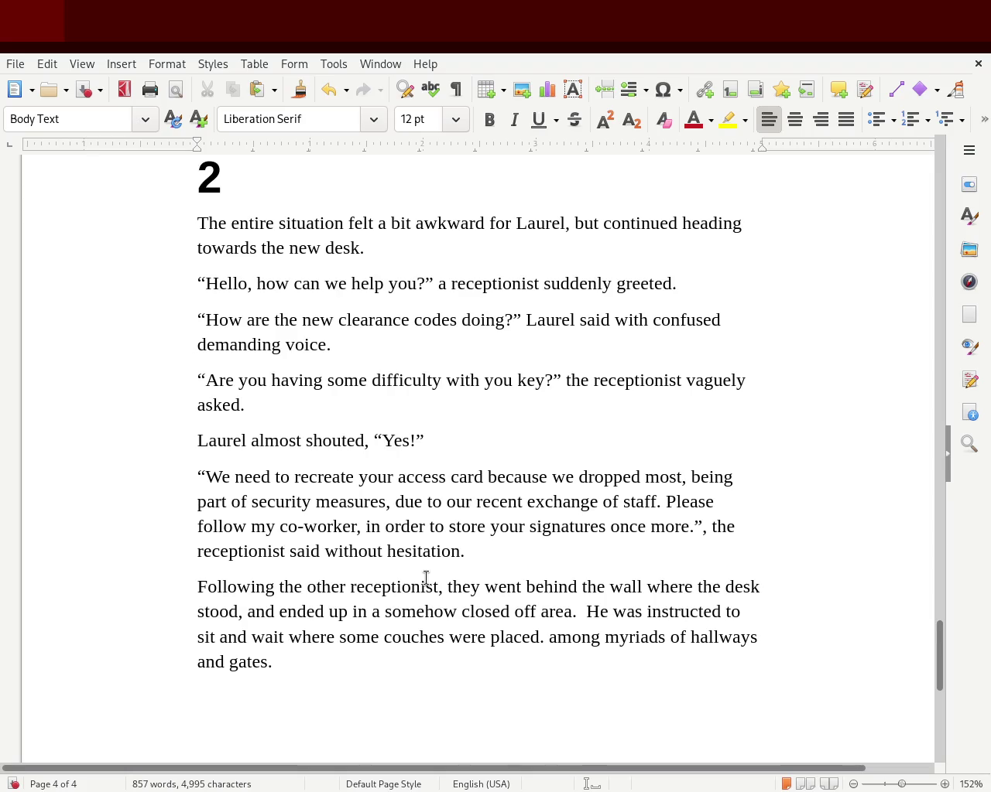
Change 'some couches' to 'a couple of couches' and retype 'where' after 'wait'.
{"action": "key", "text": "Right"}
{"action": "key", "text": "Right"}
{"action": "key", "text": "Right"}
{"action": "key", "text": "Right"}
{"action": "key", "text": "Right"}
{"action": "key", "text": "Right"}
{"action": "key", "text": "Left"}
{"action": "key", "text": "Left"}
{"action": "key", "text": "Delete"}
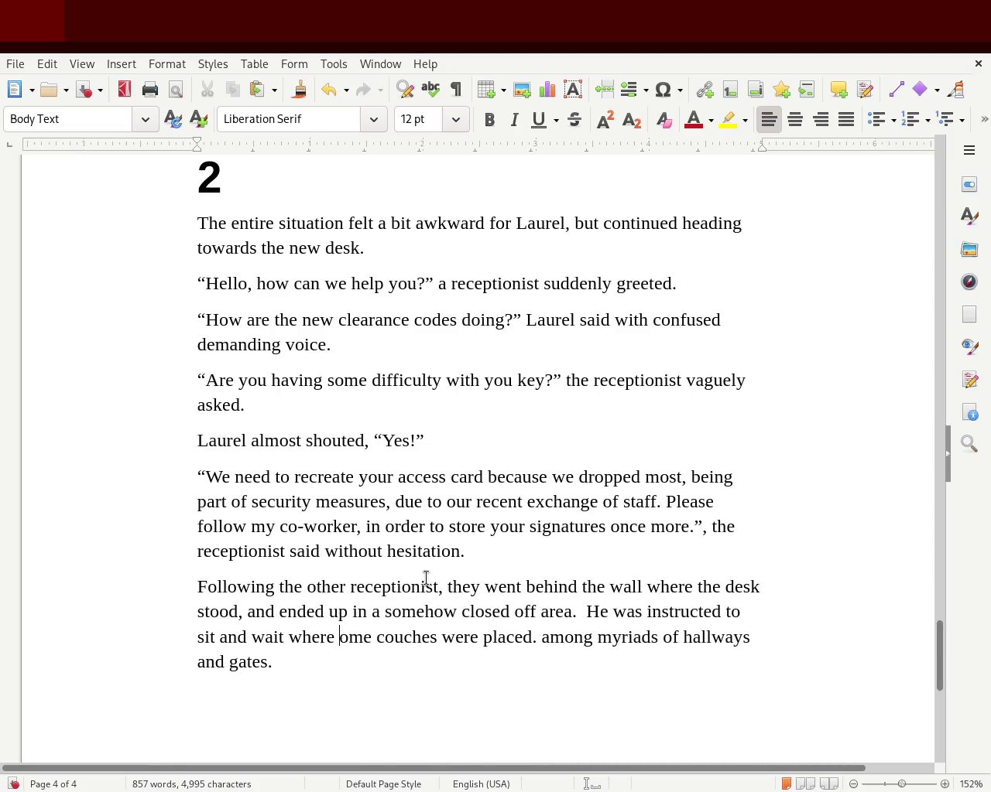
{"action": "key", "text": "Delete"}
{"action": "key", "text": "Delete"}
{"action": "key", "text": "Delete"}
{"action": "type", "text": "a cou"}
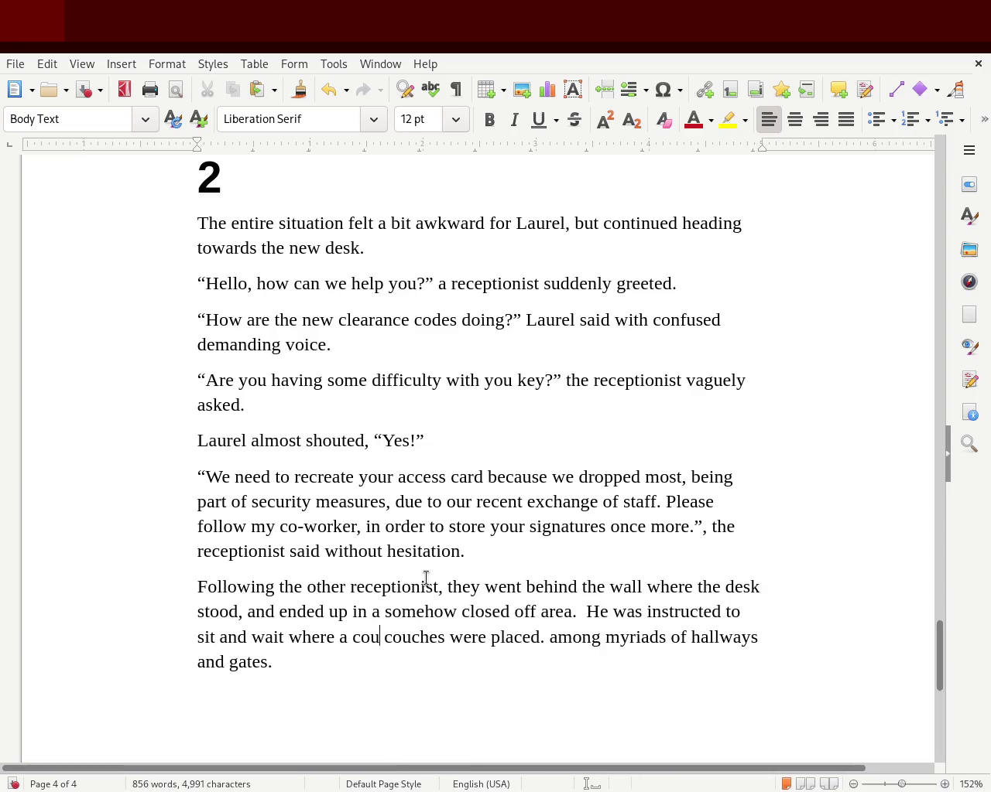
{"action": "type", "text": "ple of"}
{"action": "key", "text": "Right"}
{"action": "key", "text": "Right"}
{"action": "key", "text": "Right"}
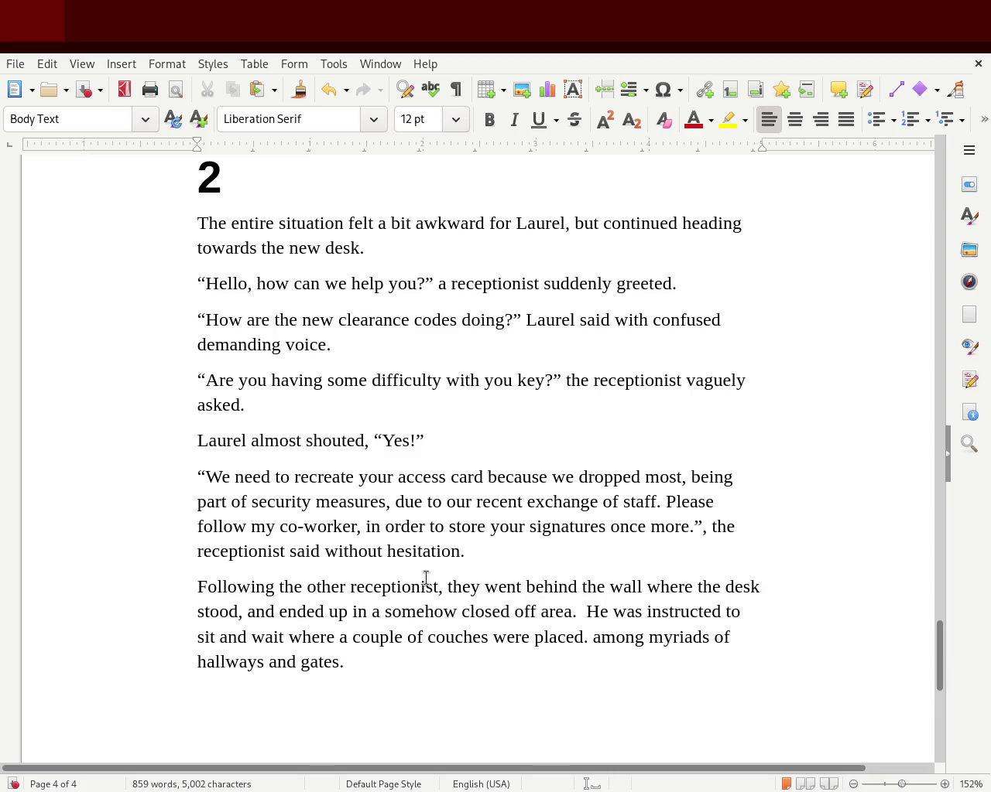
{"action": "key", "text": "Left"}
{"action": "key", "text": "Left"}
{"action": "key", "text": "Left"}
{"action": "key", "text": "Left"}
{"action": "key", "text": "Left"}
{"action": "key", "text": "Left"}
{"action": "key", "text": "Left"}
{"action": "key", "text": "Left"}
{"action": "key", "text": "Left"}
{"action": "key", "text": "Delete"}
{"action": "key", "text": "Delete"}
{"action": "key", "text": "Delete"}
{"action": "key", "text": "Delete"}
{"action": "key", "text": "Delete"}
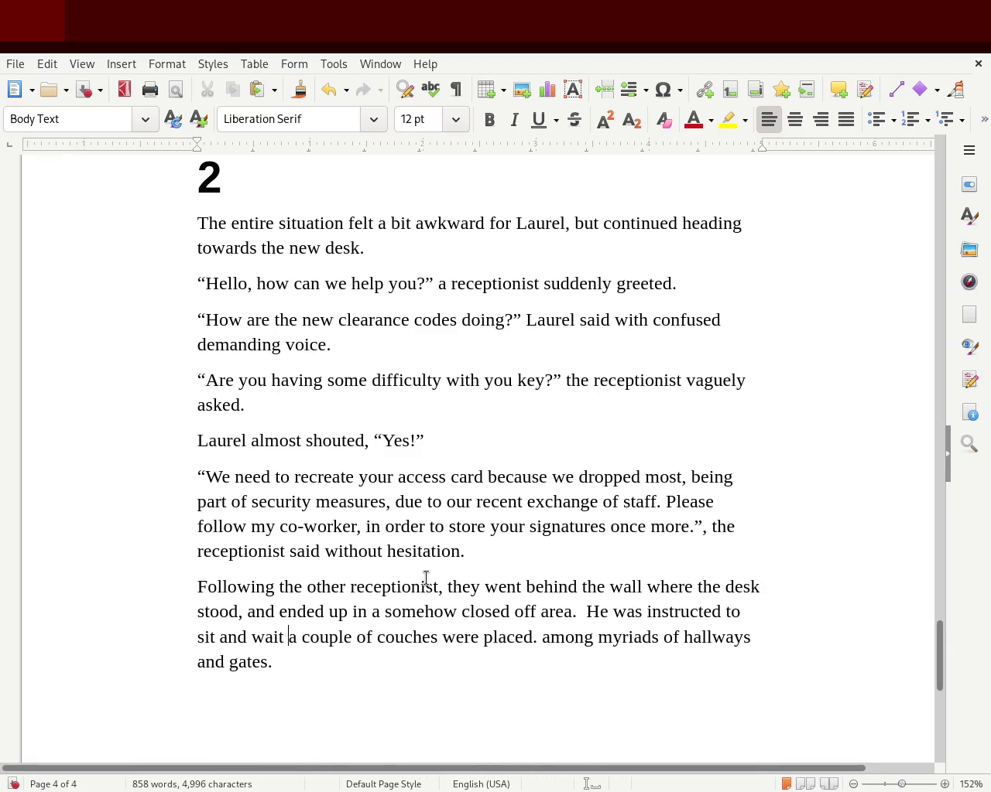
{"action": "type", "text": "where"}
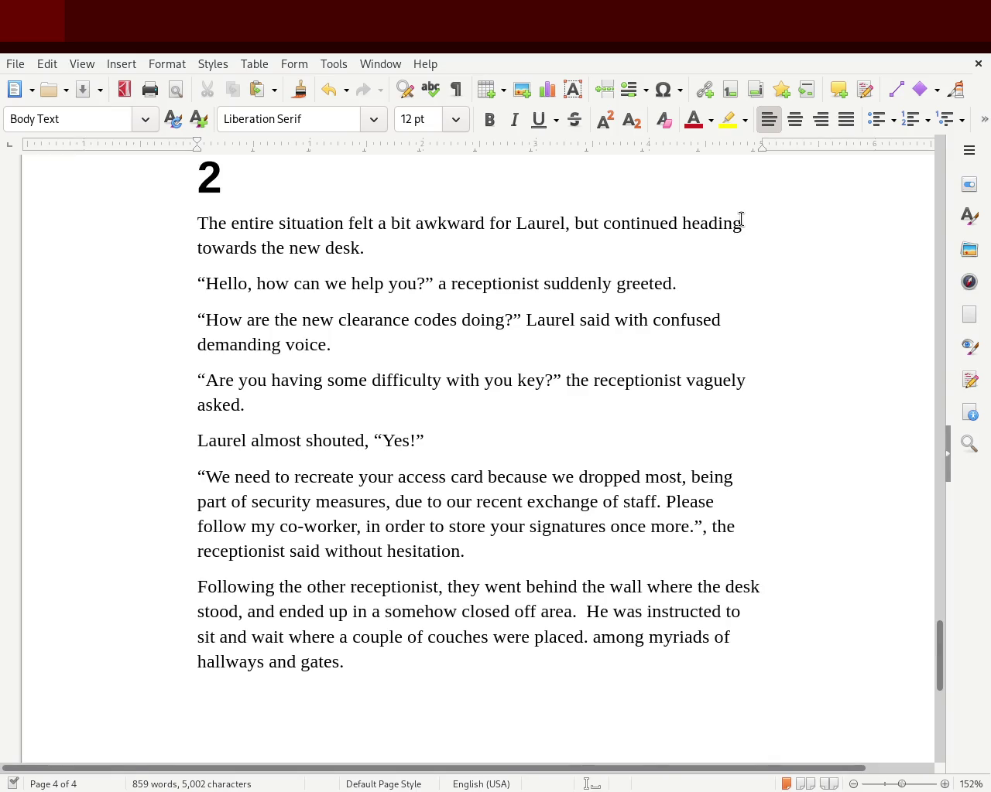
Tidy the wording after 'wait' and replace 'were placed' with 'stood', ending 'where a couple of couches stood.'.
{"action": "double_click", "coordinate": [298, 636]}
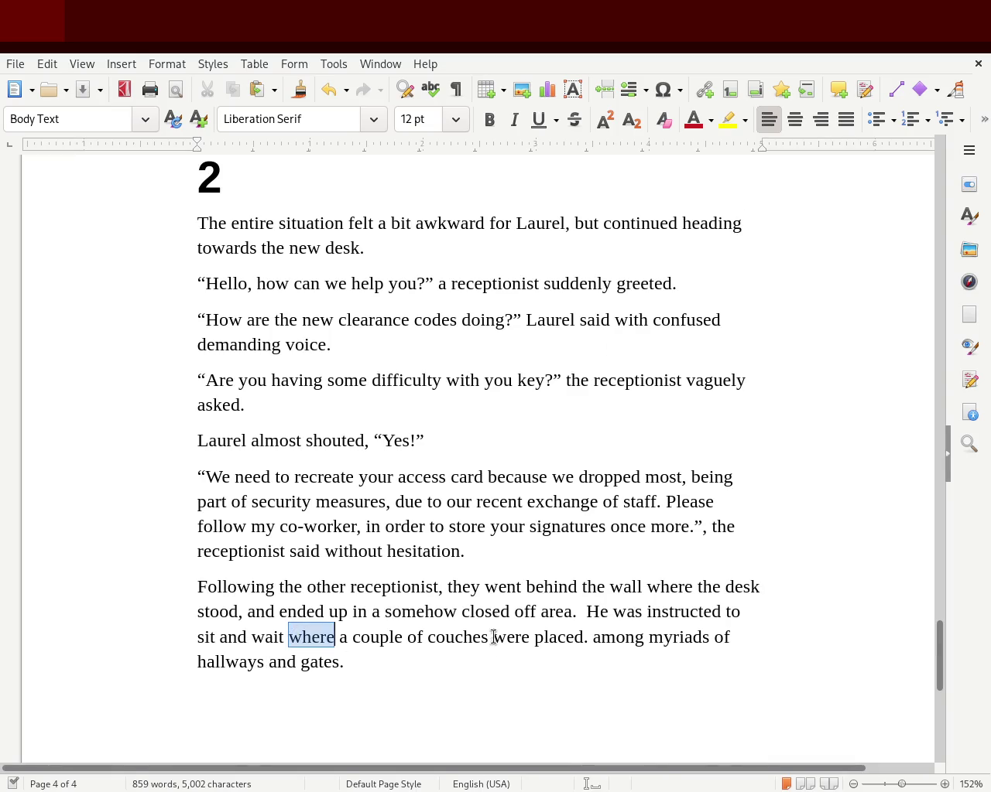
{"action": "type", "text": "t"}
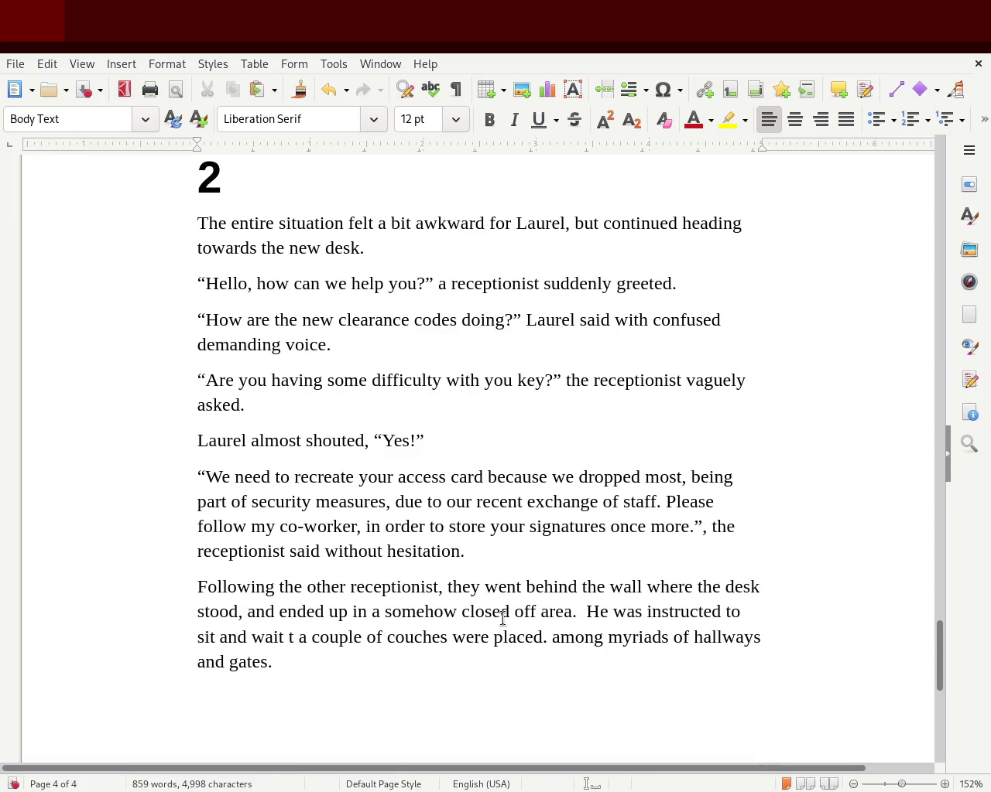
{"action": "key", "text": "BackSpace"}
{"action": "key", "text": "Delete"}
{"action": "key", "text": "Delete"}
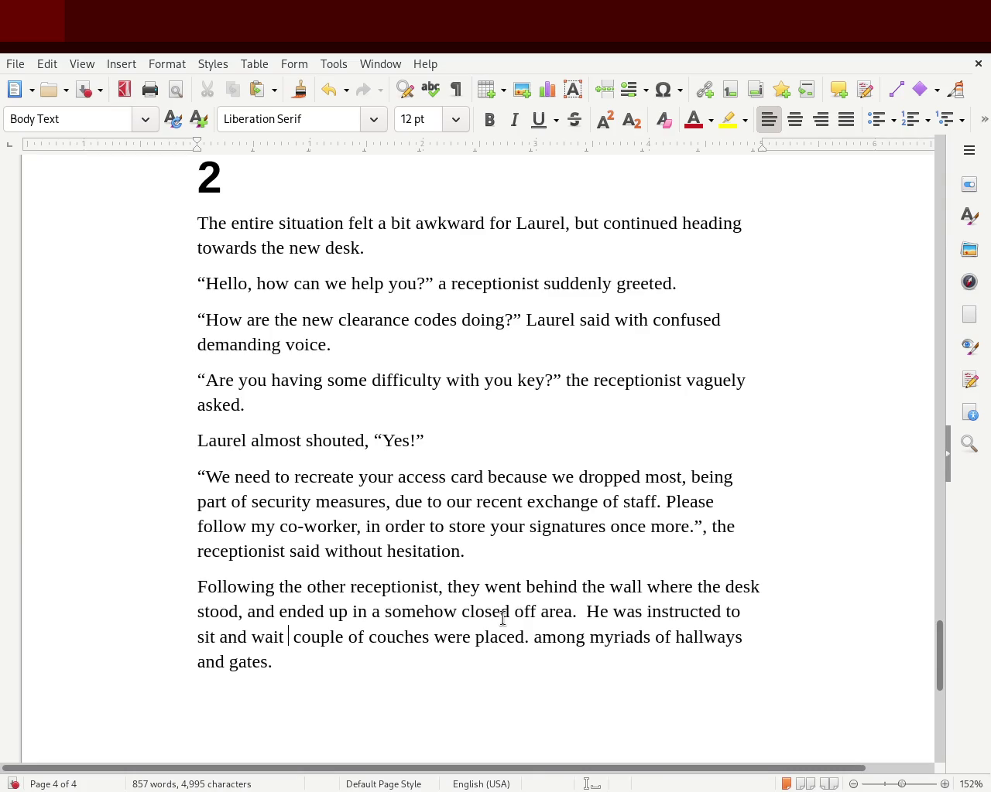
{"action": "type", "text": "where a"}
{"action": "key", "text": "Right"}
{"action": "key", "text": "Right"}
{"action": "key", "text": "Right"}
{"action": "key", "text": "Right"}
{"action": "key", "text": "Right"}
{"action": "key", "text": "Right"}
{"action": "key", "text": "Delete"}
{"action": "key", "text": "Delete"}
{"action": "key", "text": "Delete"}
{"action": "key", "text": "Delete"}
{"action": "key", "text": "Delete"}
{"action": "key", "text": "Delete"}
{"action": "key", "text": "Delete"}
{"action": "type", "text": "stood"}
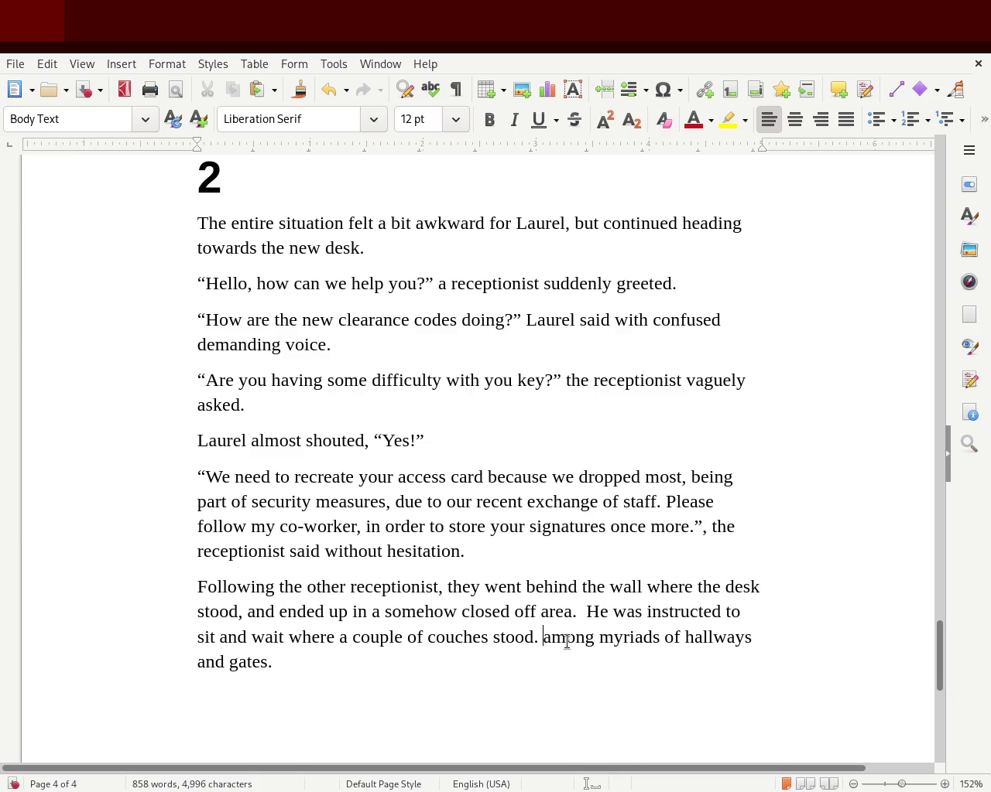
Replace 'among' with 'All of the' at the start of the closing fragment.
{"action": "double_click", "coordinate": [567, 642]}
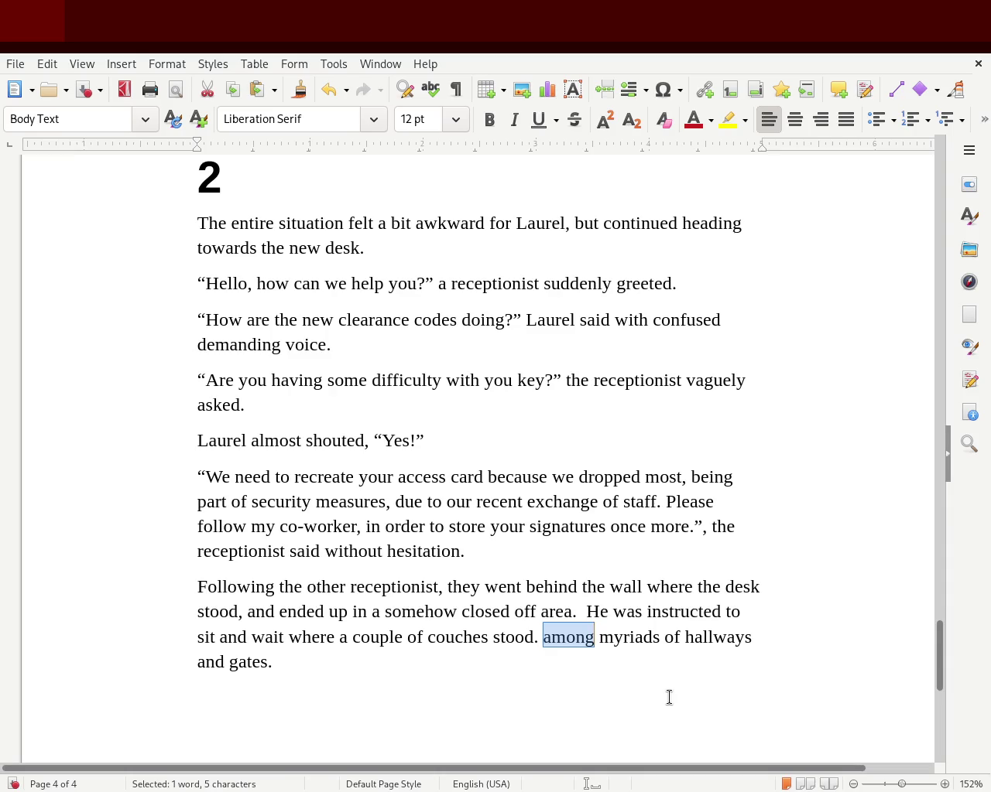
{"action": "type", "text": "I"}
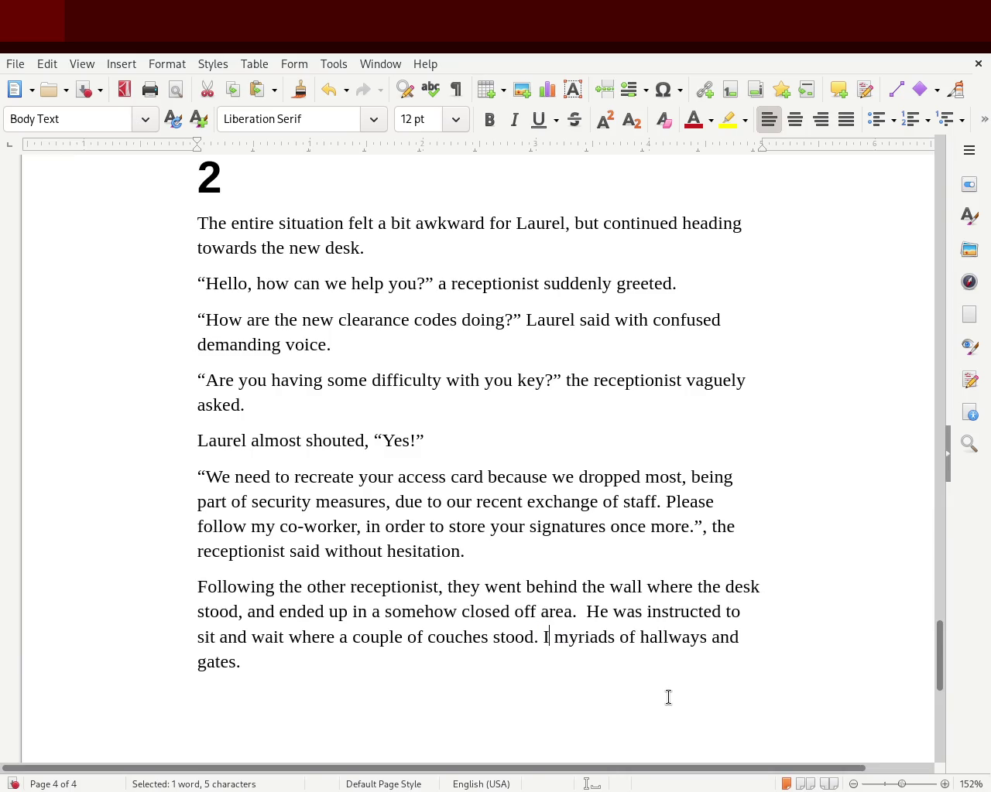
{"action": "key", "text": "Left"}
{"action": "key", "text": "Delete"}
{"action": "key", "text": "Delete"}
{"action": "key", "text": "Delete"}
{"action": "type", "text": "All "}
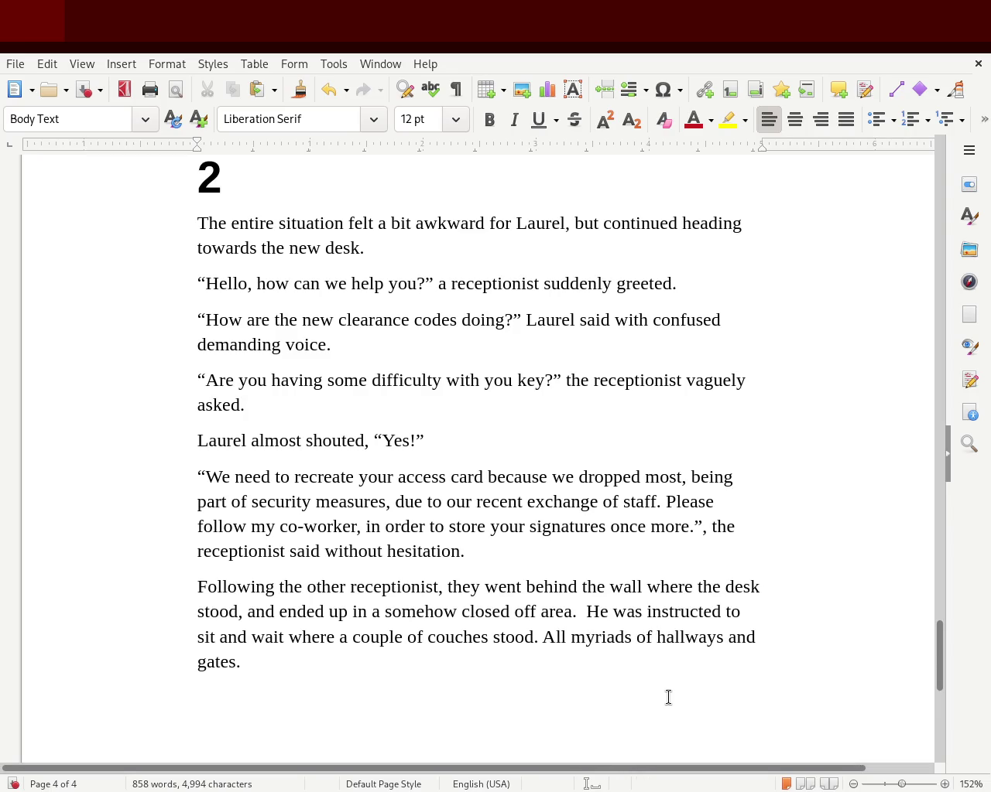
{"action": "type", "text": "of the"}
Finish the sentence with 'became more appearant when Laurel began to calm himself down.'.
{"action": "key", "text": "Right"}
{"action": "key", "text": "Right"}
{"action": "key", "text": "Right"}
{"action": "key", "text": "Right"}
{"action": "key", "text": "Right"}
{"action": "key", "text": "Right"}
{"action": "key", "text": "Right"}
{"action": "key", "text": "Right"}
{"action": "type", "text": "became "}
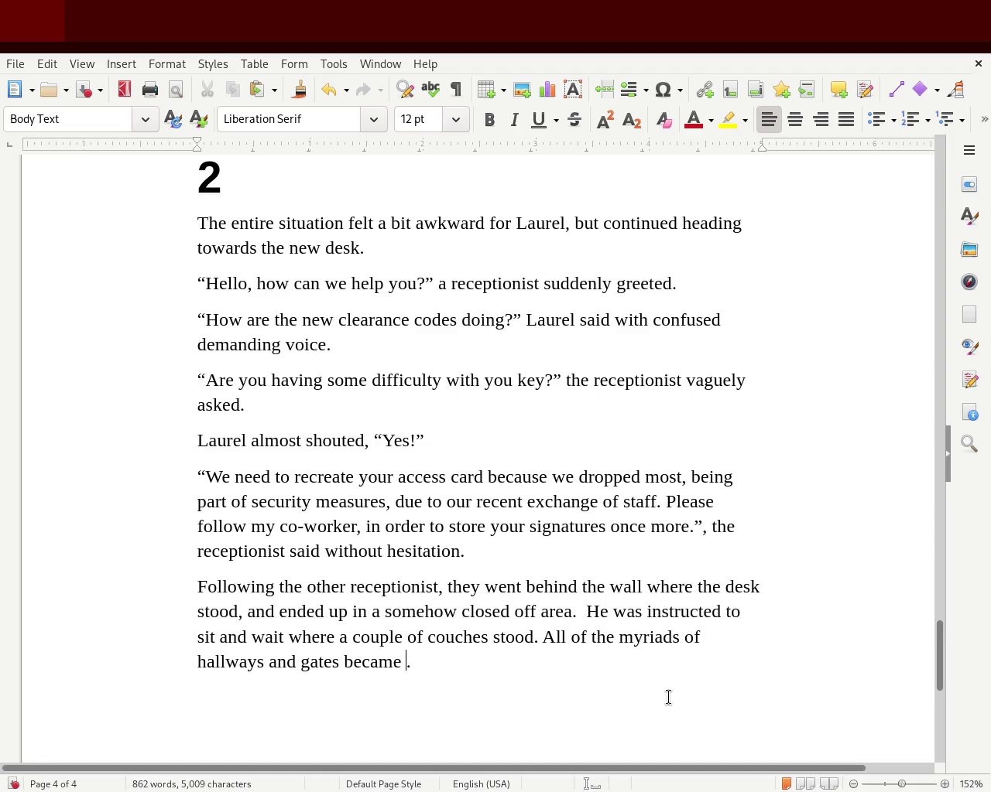
{"action": "type", "text": "more appearant "}
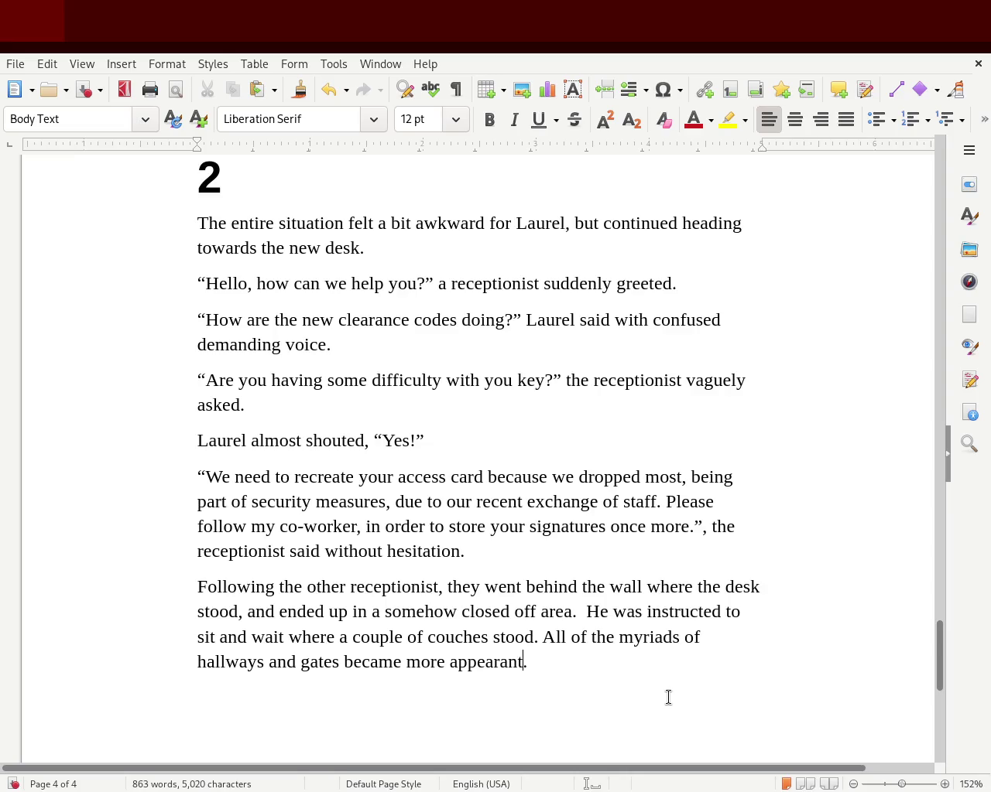
{"action": "type", "text": "whi"}
{"action": "key", "text": "BackSpace"}
{"action": "key", "text": "BackSpace"}
{"action": "key", "text": "BackSpace"}
{"action": "key", "text": "BackSpace"}
{"action": "type", "text": "whenLa"}
{"action": "key", "text": "BackSpace"}
{"action": "key", "text": "BackSpace"}
{"action": "type", "text": "Laurel began to calm himself odnw"}
{"action": "key", "text": "BackSpace"}
{"action": "key", "text": "BackSpace"}
{"action": "key", "text": "BackSpace"}
{"action": "key", "text": "BackSpace"}
{"action": "type", "text": "down."}
{"action": "key", "text": "BackSpace"}
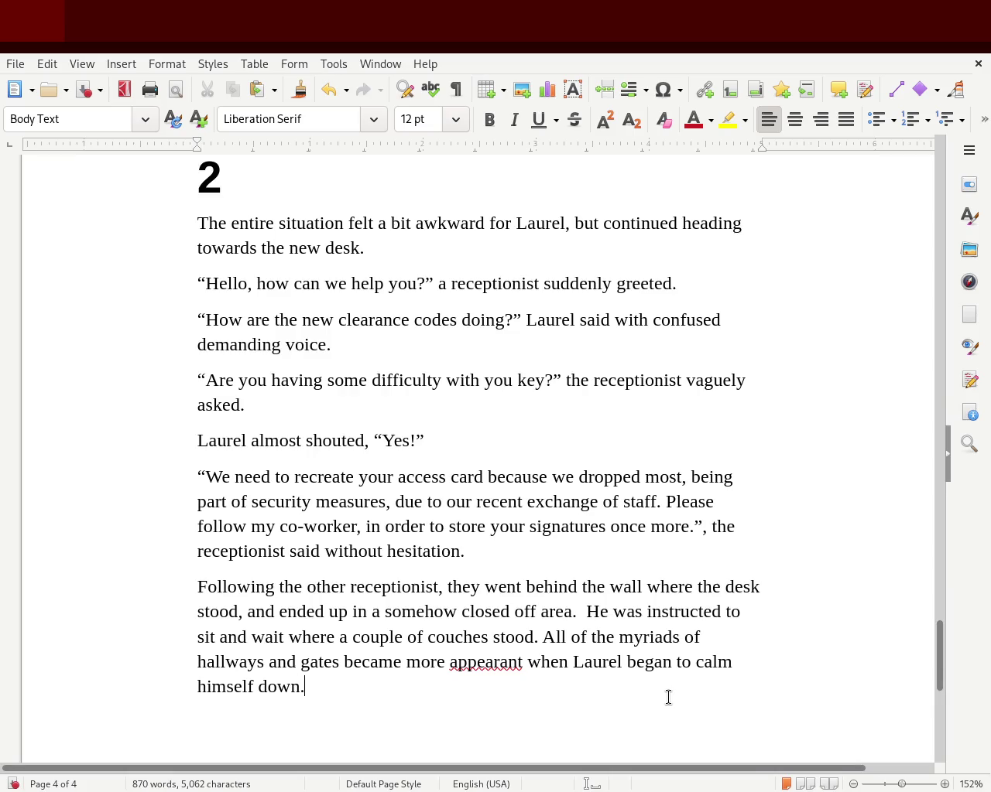
Correct the misspelled 'appearant' to 'apparent'.
{"action": "double_click", "coordinate": [480, 660]}
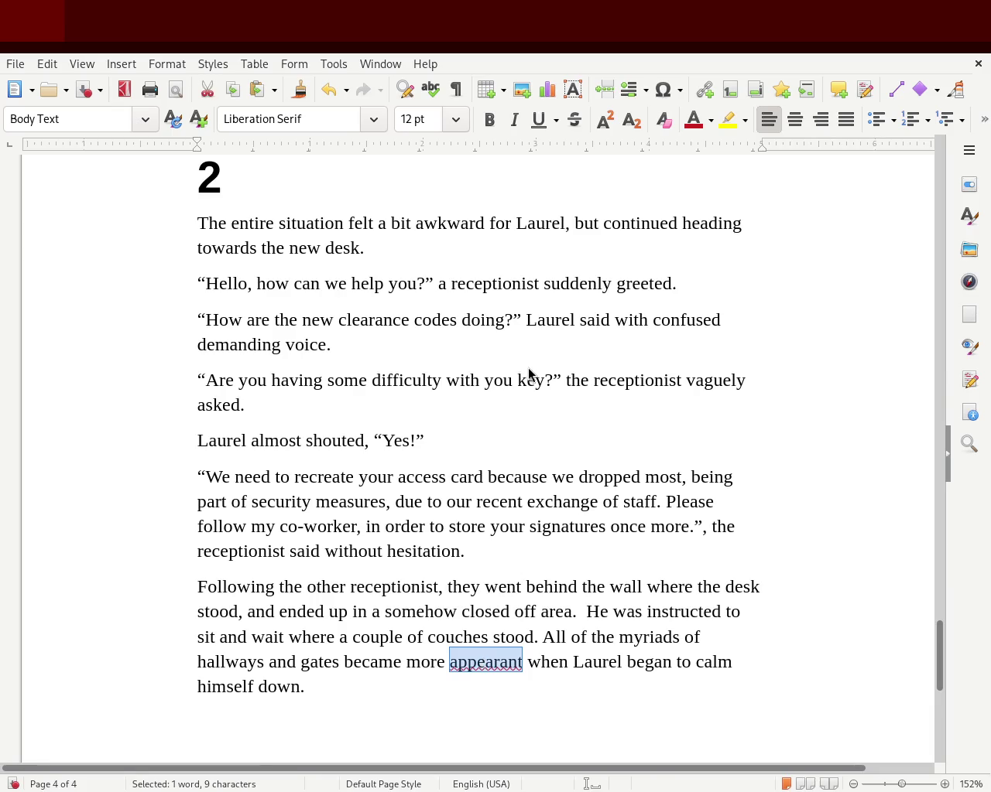
{"action": "type", "text": "appearance"}
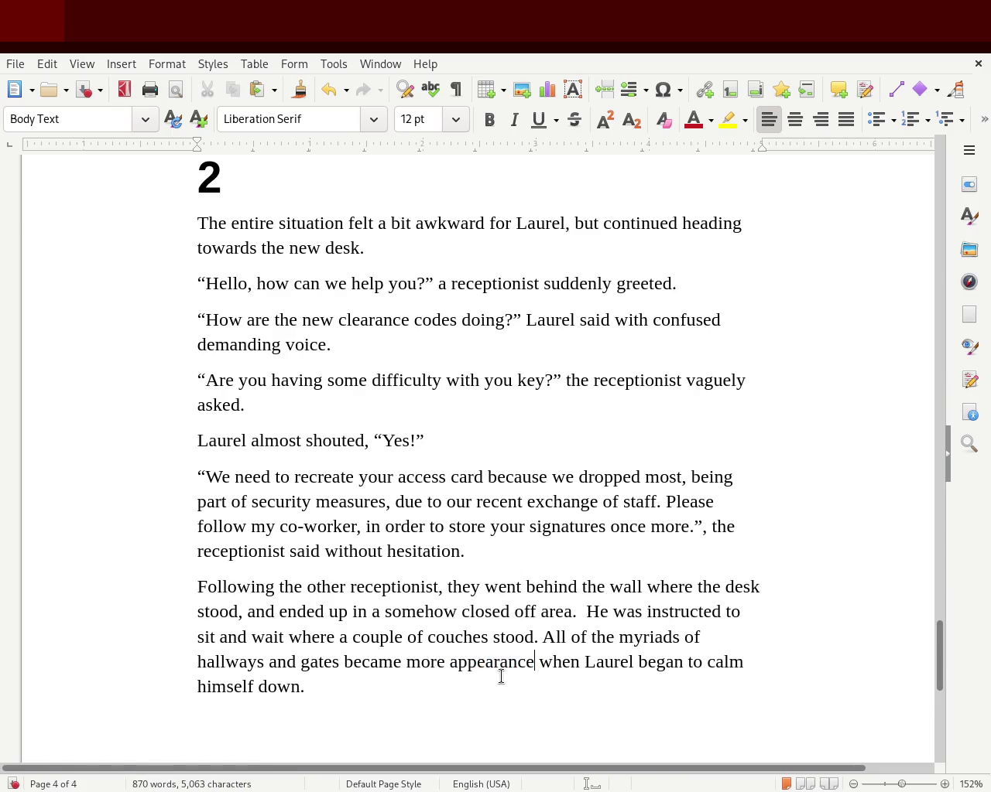
{"action": "double_click", "coordinate": [494, 660]}
{"action": "type", "text": "appearant"}
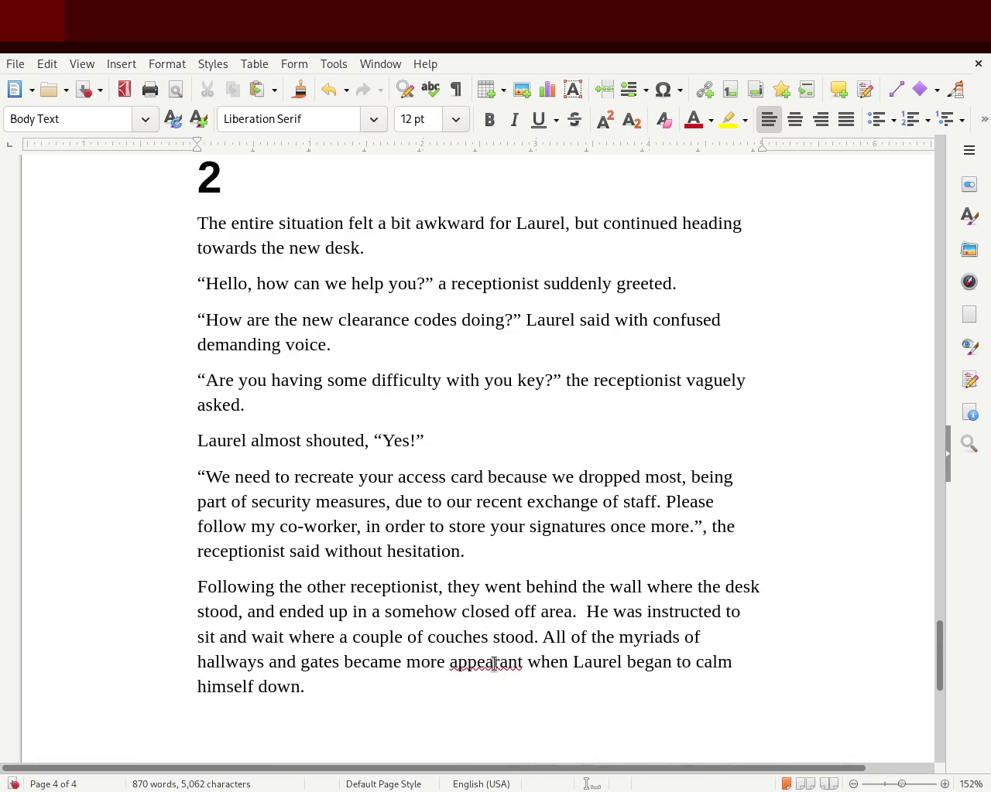
{"action": "key", "text": "BackSpace"}
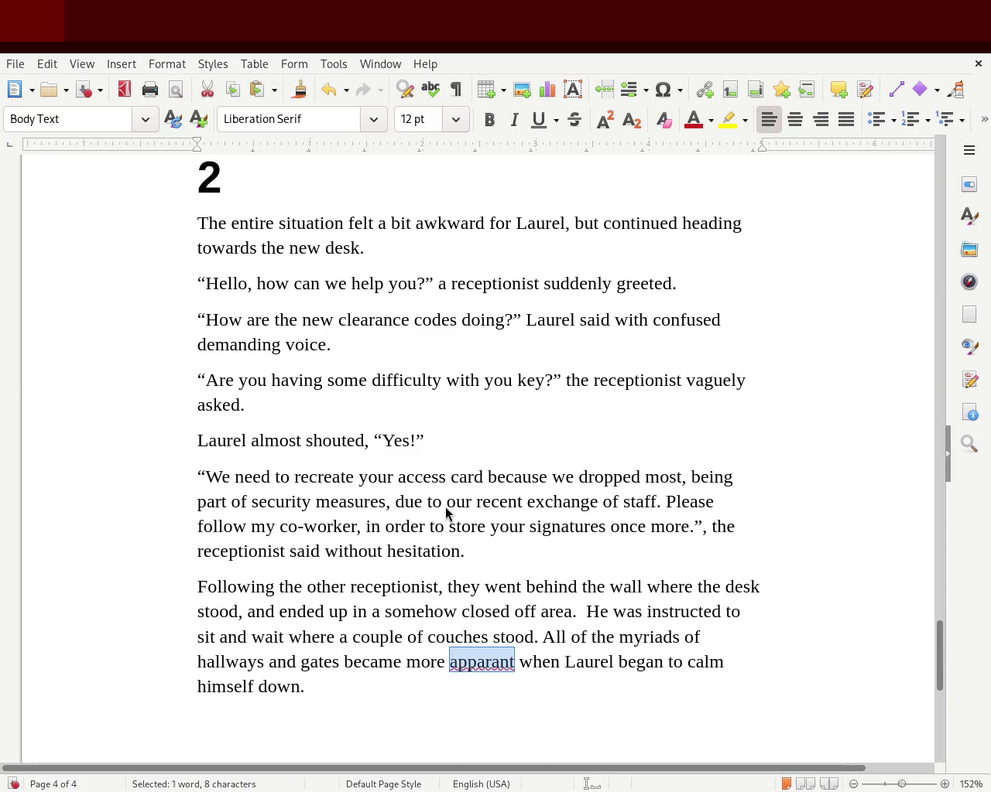
{"action": "type", "text": "apparent"}
Delete 'sit and' so the line reads 'He was instructed to wait where a couple of couches stood.'.
{"action": "left_click", "coordinate": [483, 477]}
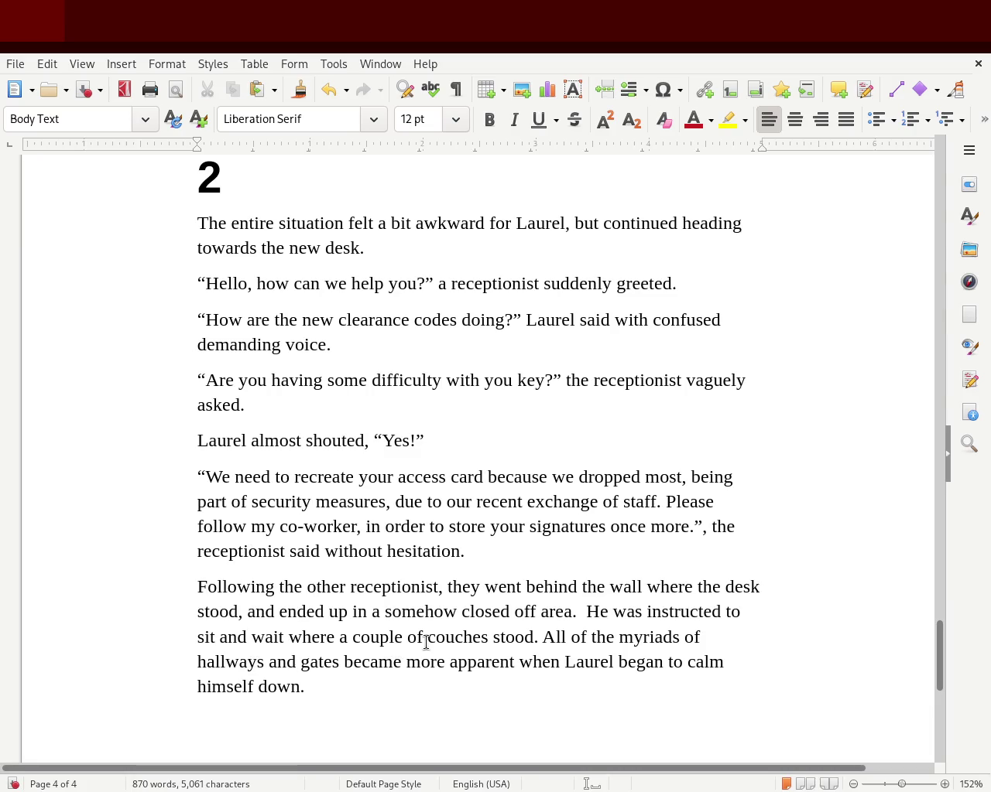
{"action": "type", "text": "t"}
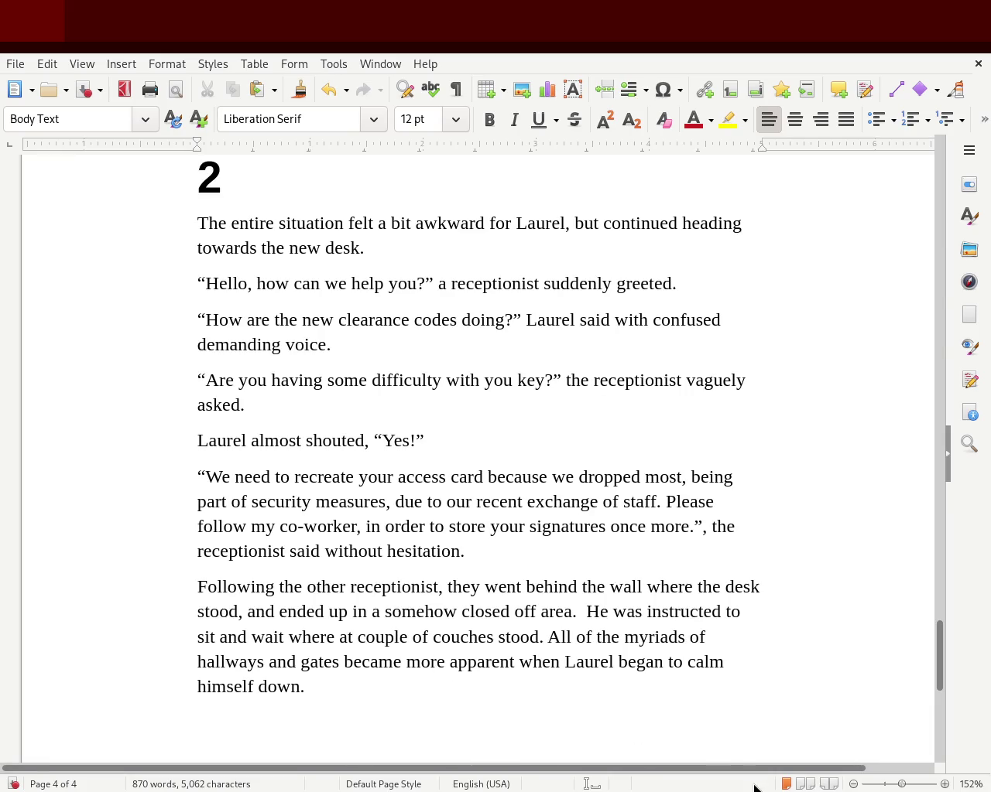
{"action": "key", "text": "BackSpace"}
{"action": "key", "text": "BackSpace"}
{"action": "type", "text": "a"}
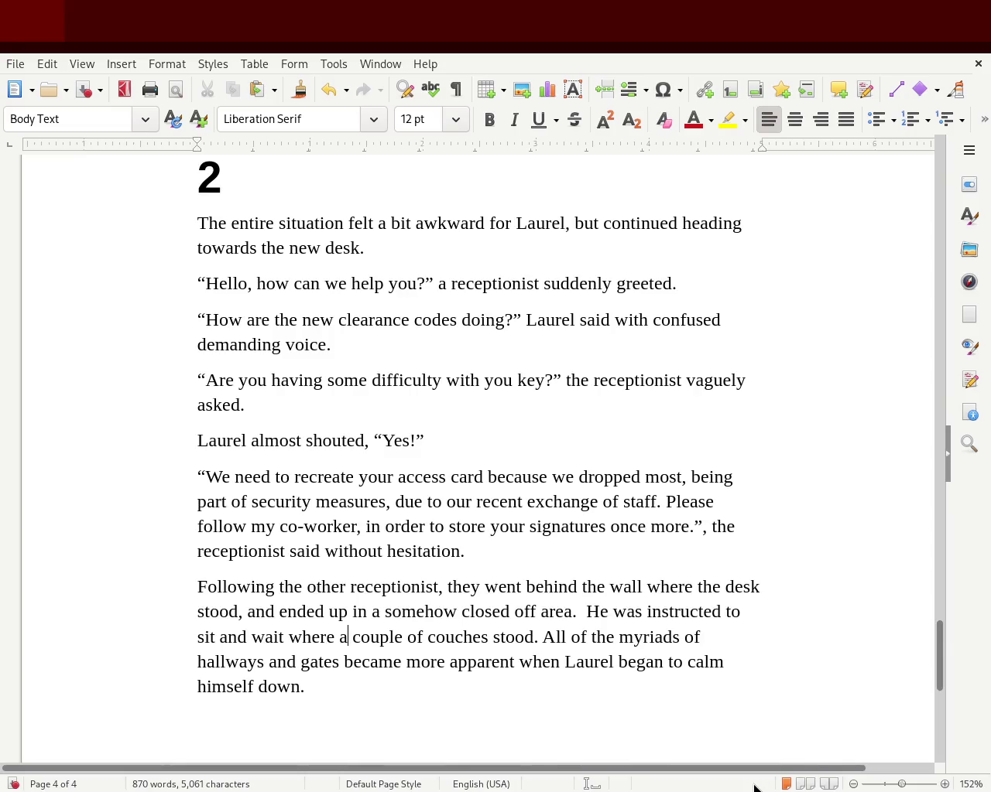
{"action": "key", "text": "Left"}
{"action": "key", "text": "Left"}
{"action": "key", "text": "Left"}
{"action": "key", "text": "Left"}
{"action": "key", "text": "Left"}
{"action": "key", "text": "Left"}
{"action": "key", "text": "Left"}
{"action": "key", "text": "Delete"}
{"action": "key", "text": "Delete"}
{"action": "key", "text": "Delete"}
{"action": "key", "text": "Delete"}
{"action": "key", "text": "Delete"}
{"action": "key", "text": "Delete"}
{"action": "key", "text": "Delete"}
{"action": "key", "text": "Delete"}
{"action": "key", "text": "Delete"}
{"action": "key", "text": "Delete"}
{"action": "key", "text": "Delete"}
{"action": "key", "text": "BackSpace"}
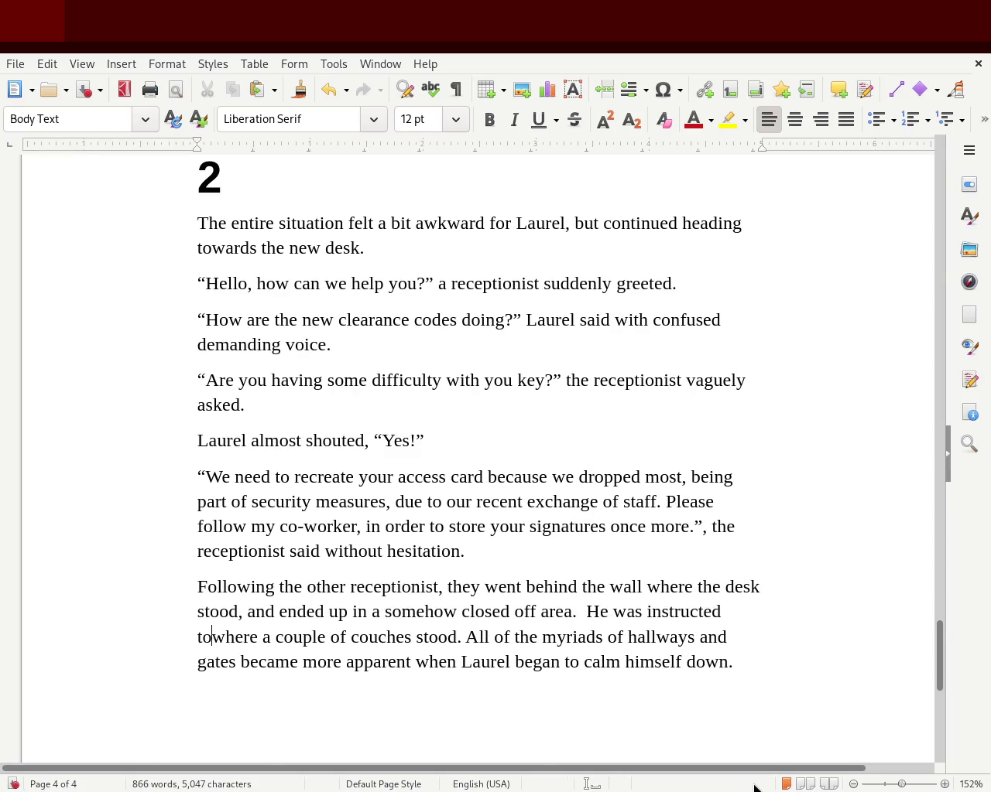
{"action": "type", "text": "wait"}
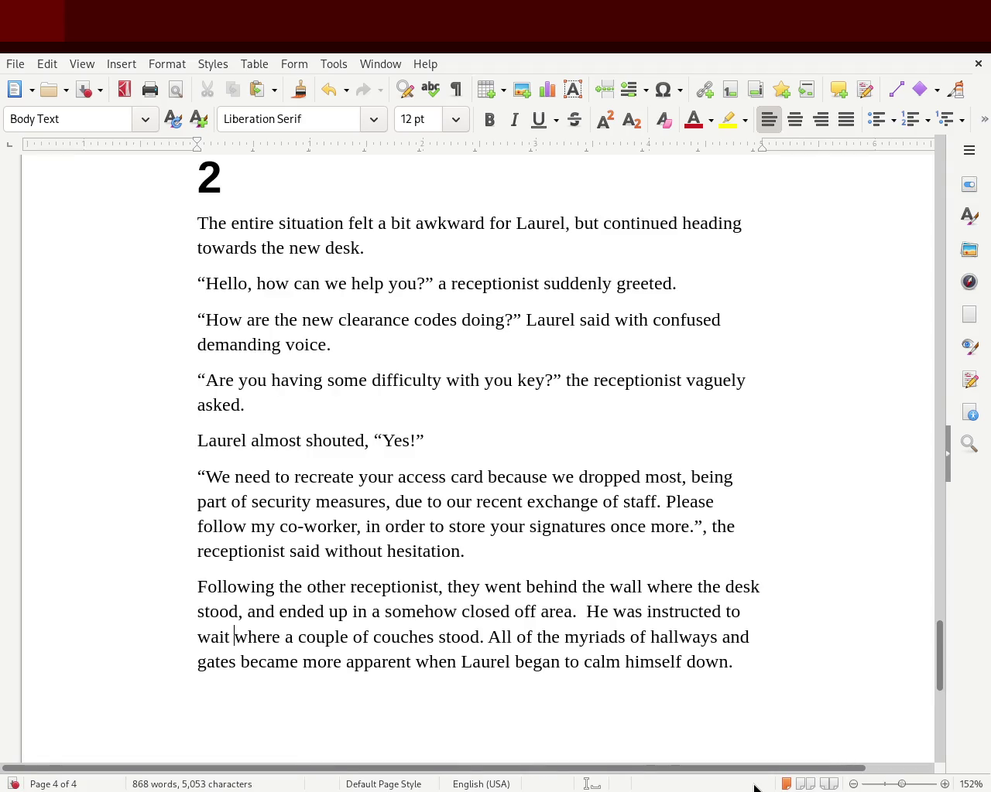
{"action": "left_click_drag", "start_coordinate": [456, 662], "coordinate": [760, 657]}
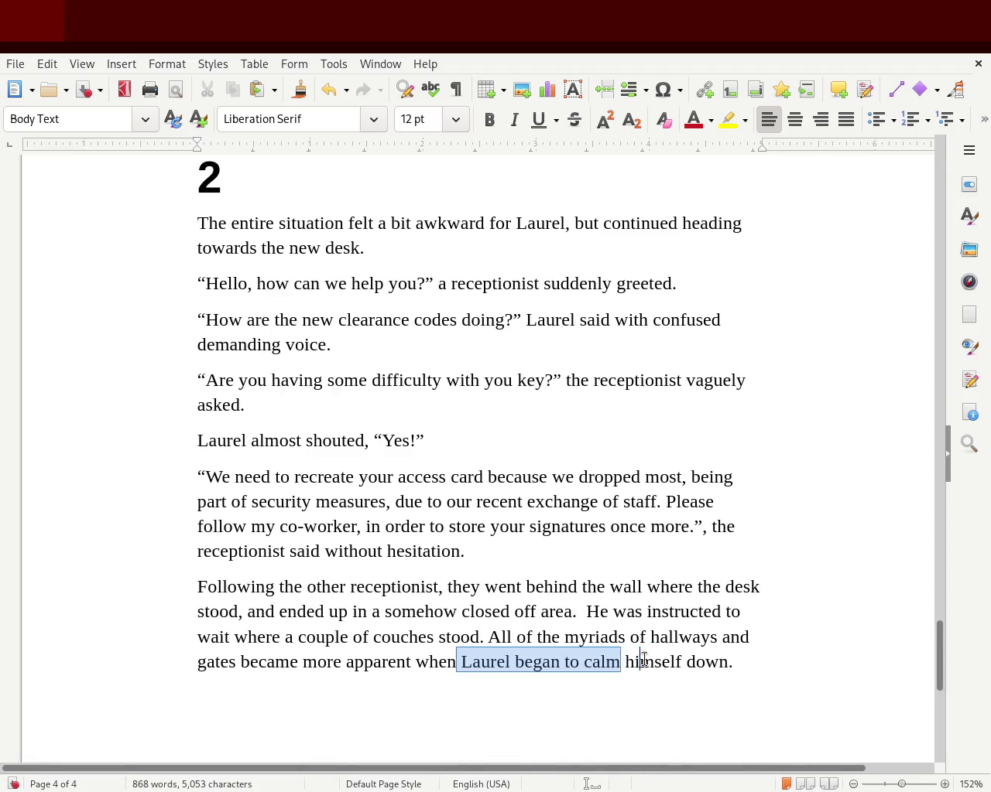
Move 'Laurel began to calm himself down.' after 'stood.' and insert 'When' and 'finally'.
{"action": "key", "text": "ctrl+x"}
{"action": "left_click", "coordinate": [489, 636]}
{"action": "key", "text": "ctrl+v"}
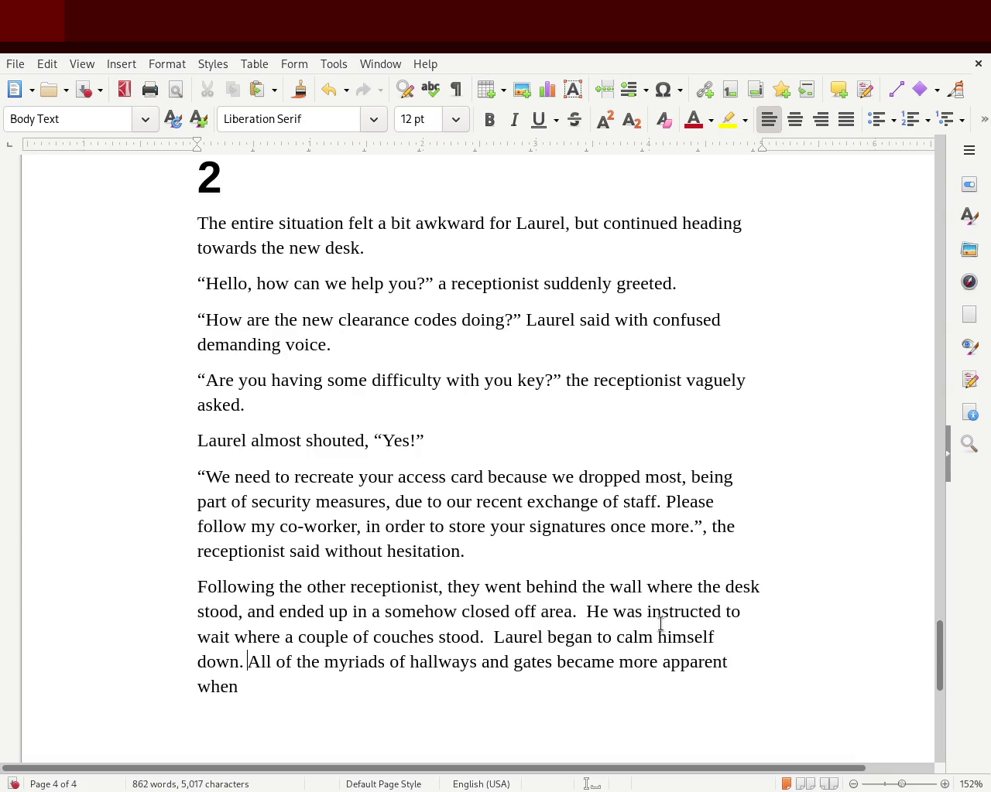
{"action": "left_click", "coordinate": [494, 634]}
{"action": "type", "text": "Whe"}
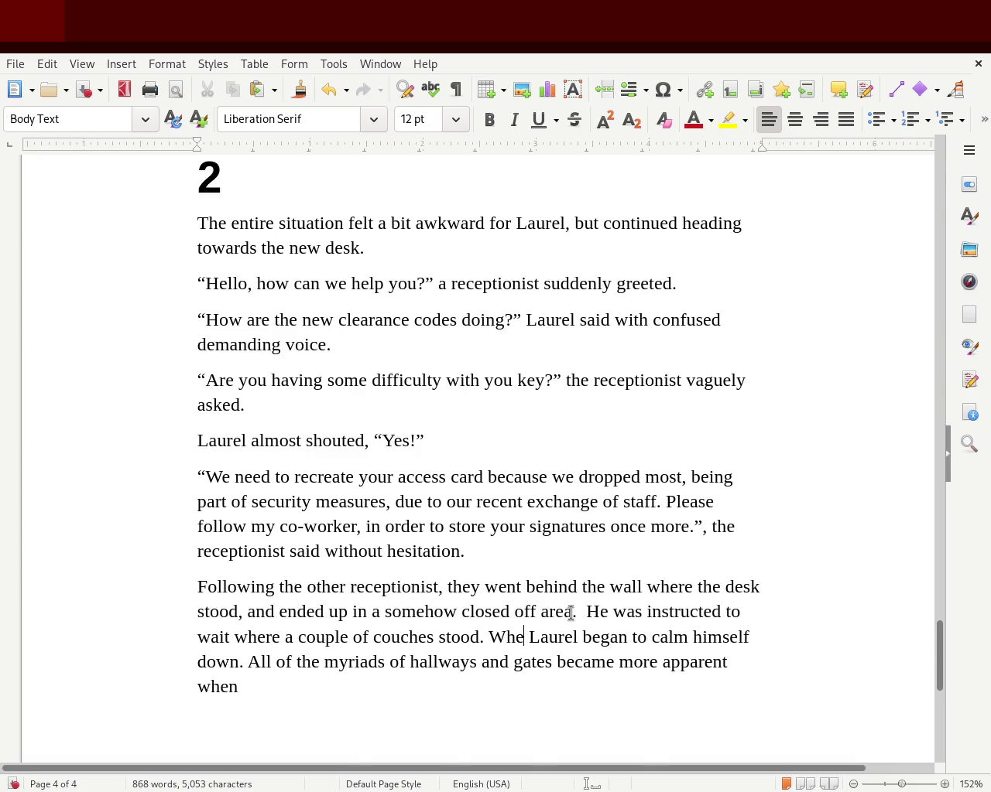
{"action": "type", "text": "n"}
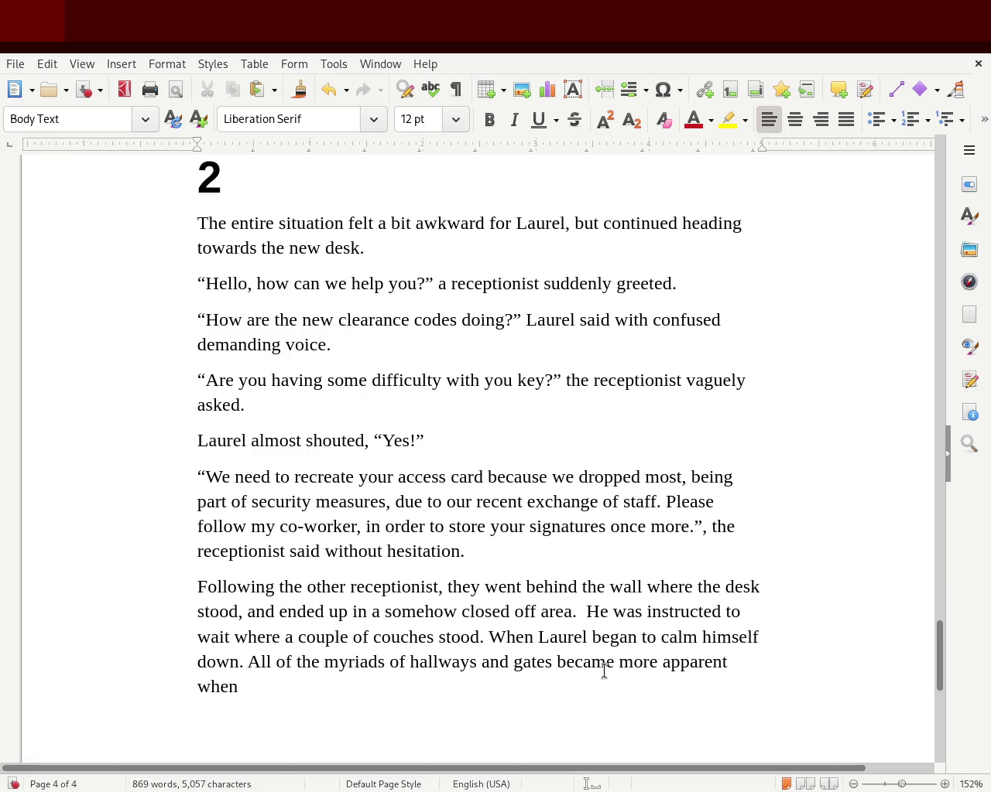
{"action": "left_click", "coordinate": [591, 637]}
{"action": "type", "text": "finally"}
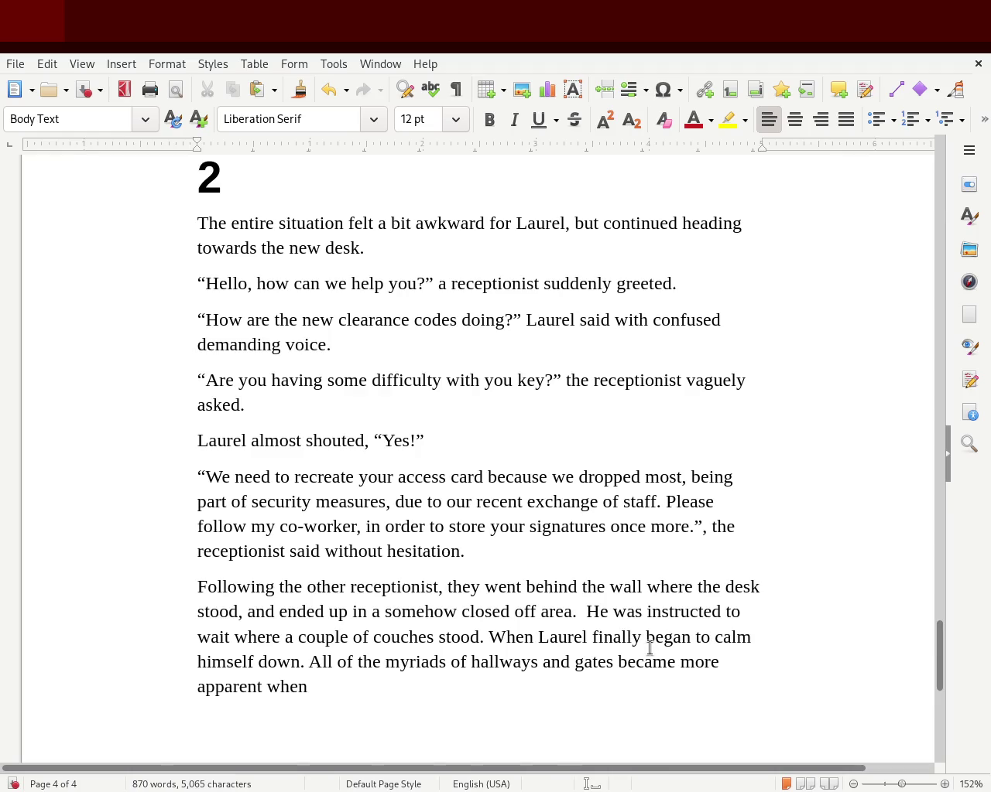
Join the clauses with ', he noticed', end with 'sitting the middle of the room.', and save.
{"action": "left_click", "coordinate": [303, 662]}
{"action": "key", "text": "Left"}
{"action": "key", "text": "Delete"}
{"action": "key", "text": "BackSpace"}
{"action": "type", "text": ", he noticed"}
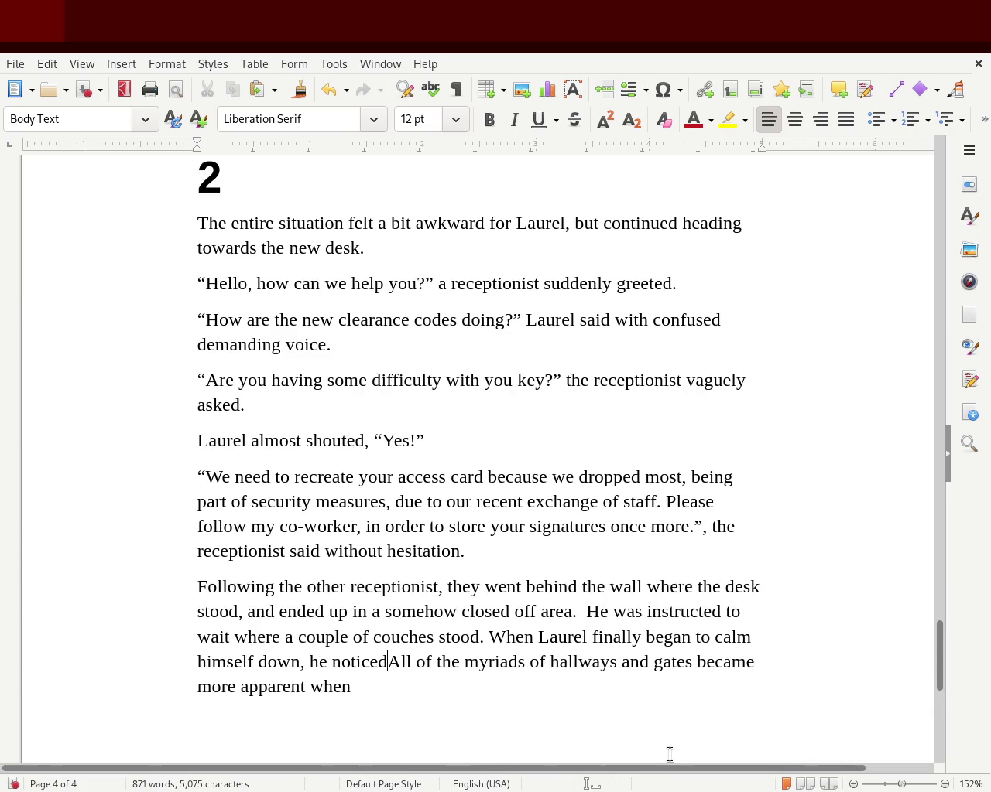
{"action": "key", "text": "Delete"}
{"action": "key", "text": "Delete"}
{"action": "key", "text": "Delete"}
{"action": "key", "text": "Delete"}
{"action": "key", "text": "Delete"}
{"action": "key", "text": "Delete"}
{"action": "key", "text": "Delete"}
{"action": "key", "text": "Right"}
{"action": "key", "text": "Right"}
{"action": "key", "text": "Right"}
{"action": "key", "text": "Right"}
{"action": "key", "text": "Right"}
{"action": "key", "text": "Right"}
{"action": "key", "text": "Right"}
{"action": "key", "text": "Right"}
{"action": "key", "text": "Right"}
{"action": "key", "text": "Right"}
{"action": "key", "text": "Right"}
{"action": "key", "text": "Delete"}
{"action": "key", "text": "Delete"}
{"action": "key", "text": "Delete"}
{"action": "key", "text": "Delete"}
{"action": "key", "text": "Delete"}
{"action": "key", "text": "Delete"}
{"action": "key", "text": "Delete"}
{"action": "key", "text": "Delete"}
{"action": "key", "text": "Delete"}
{"action": "key", "text": "Delete"}
{"action": "key", "text": "Delete"}
{"action": "key", "text": "Delete"}
{"action": "key", "text": "Delete"}
{"action": "key", "text": "Delete"}
{"action": "key", "text": "Delete"}
{"action": "key", "text": "Delete"}
{"action": "key", "text": "Delete"}
{"action": "key", "text": "Delete"}
{"action": "type", "text": "si"}
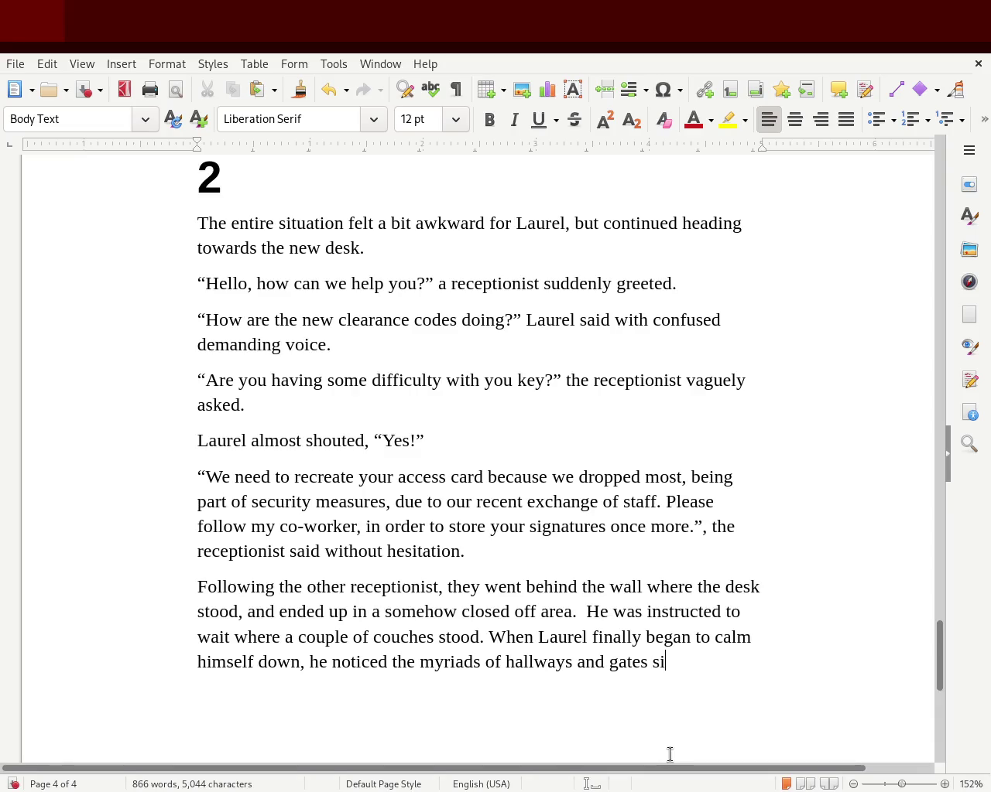
{"action": "type", "text": "tting the th"}
{"action": "key", "text": "BackSpace"}
{"action": "key", "text": "BackSpace"}
{"action": "type", "text": "middle of the room."}
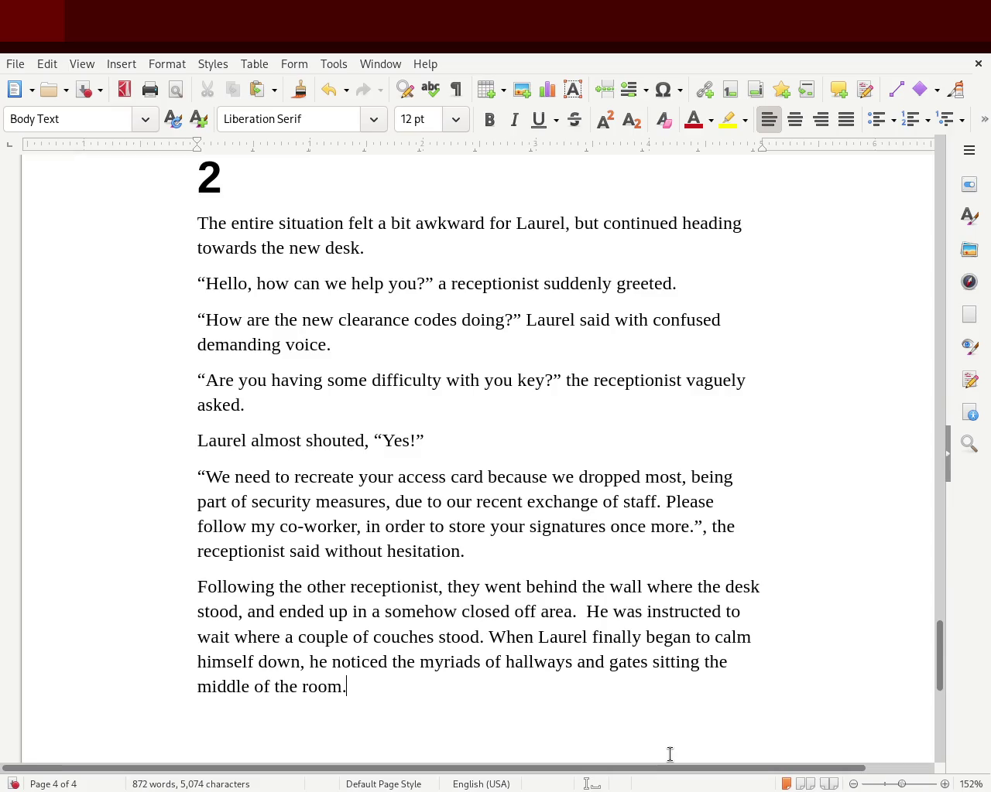
{"action": "key", "text": "ctrl+s"}
Replace 'sitting the middle of the room.' with 'at every direciton.' and save the document.
{"action": "left_click_drag", "start_coordinate": [575, 686], "coordinate": [652, 663]}
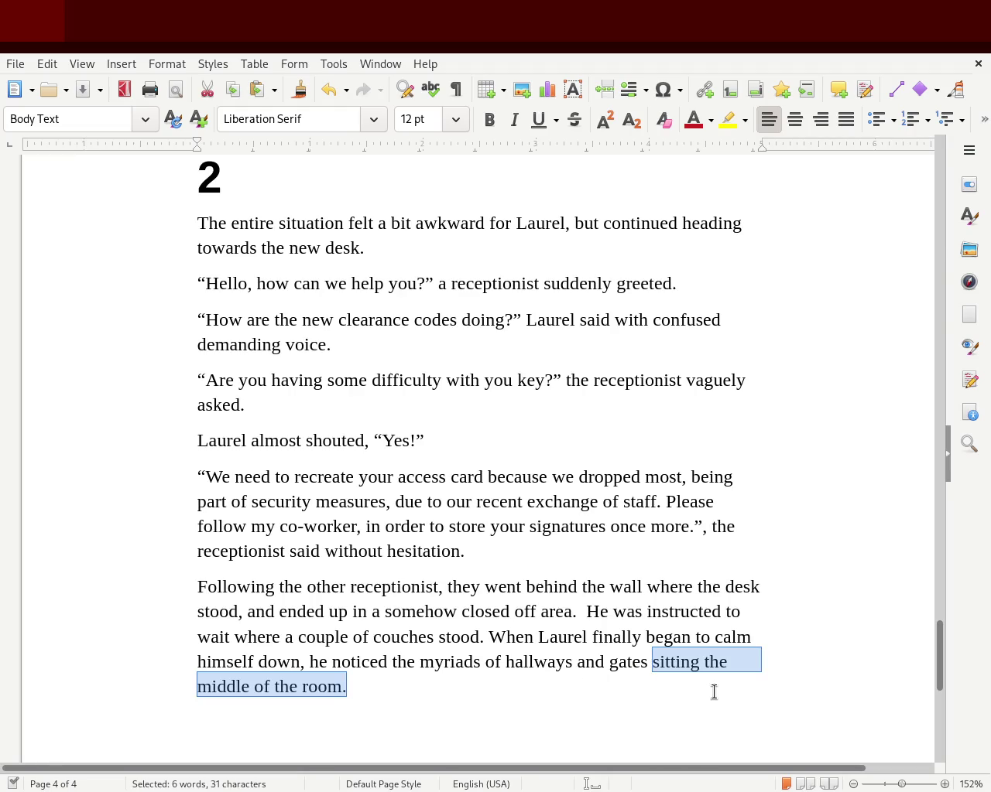
{"action": "key", "text": "BackSpace"}
{"action": "type", "text": "at every direciton."}
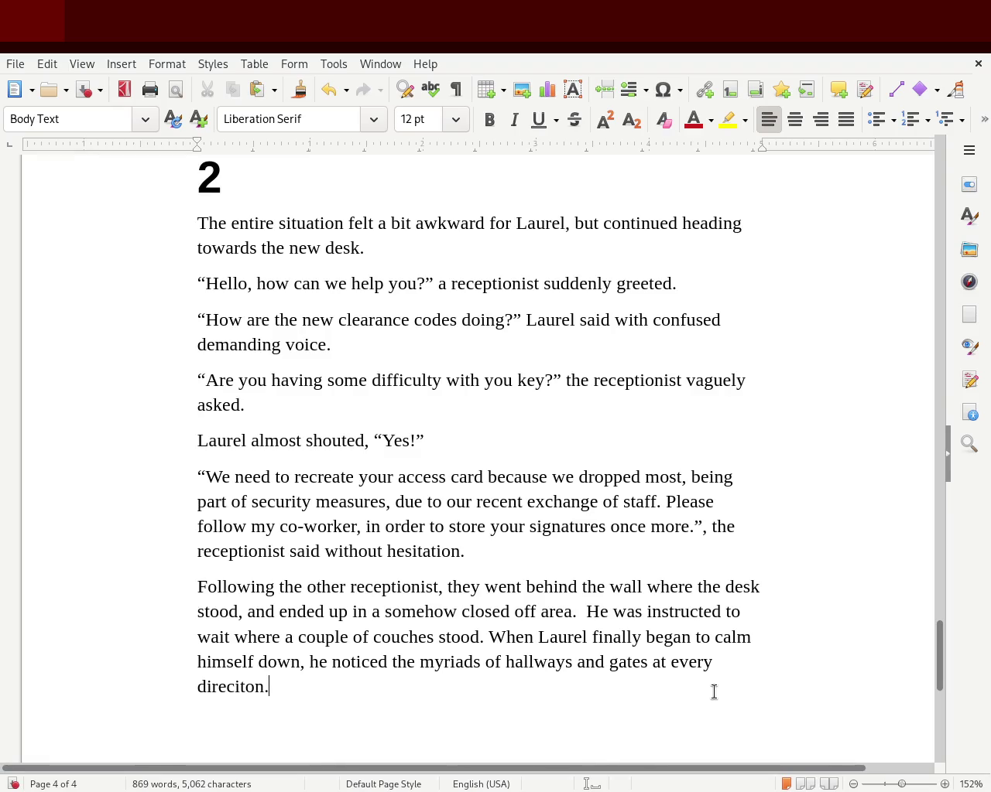
{"action": "key", "text": "ctrl+s"}
Replace 'at every direciton.' with 'sitting in the center.' at the end of the sentence.
{"action": "left_click_drag", "start_coordinate": [651, 662], "coordinate": [661, 663]}
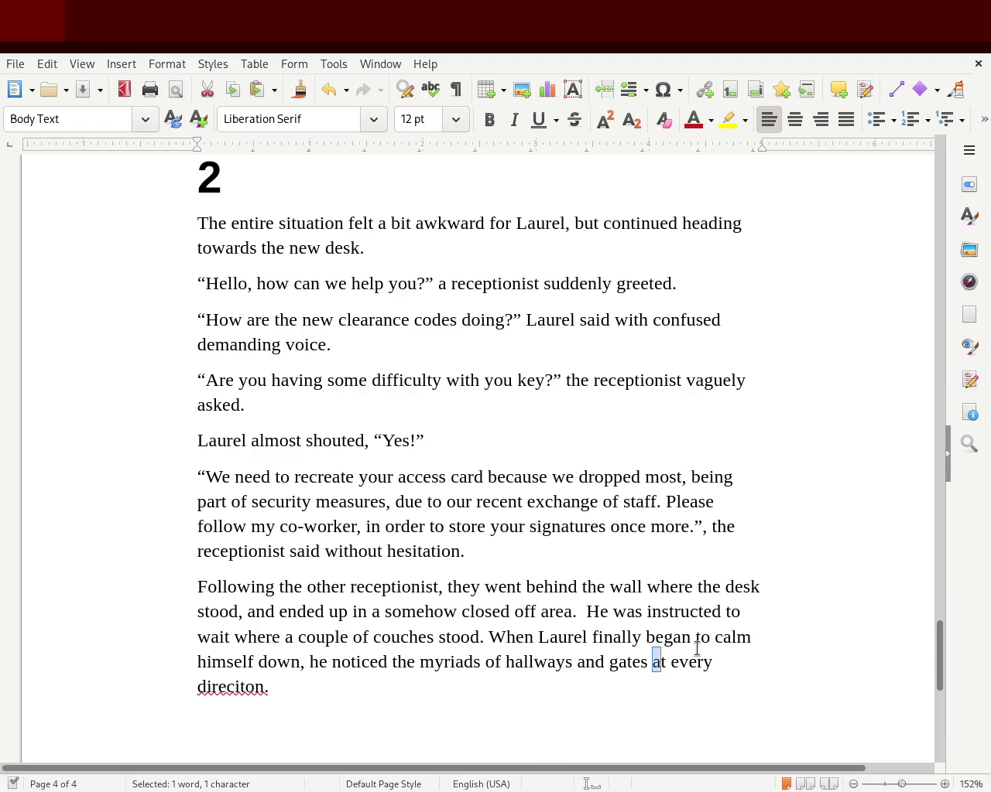
{"action": "double_click", "coordinate": [224, 687]}
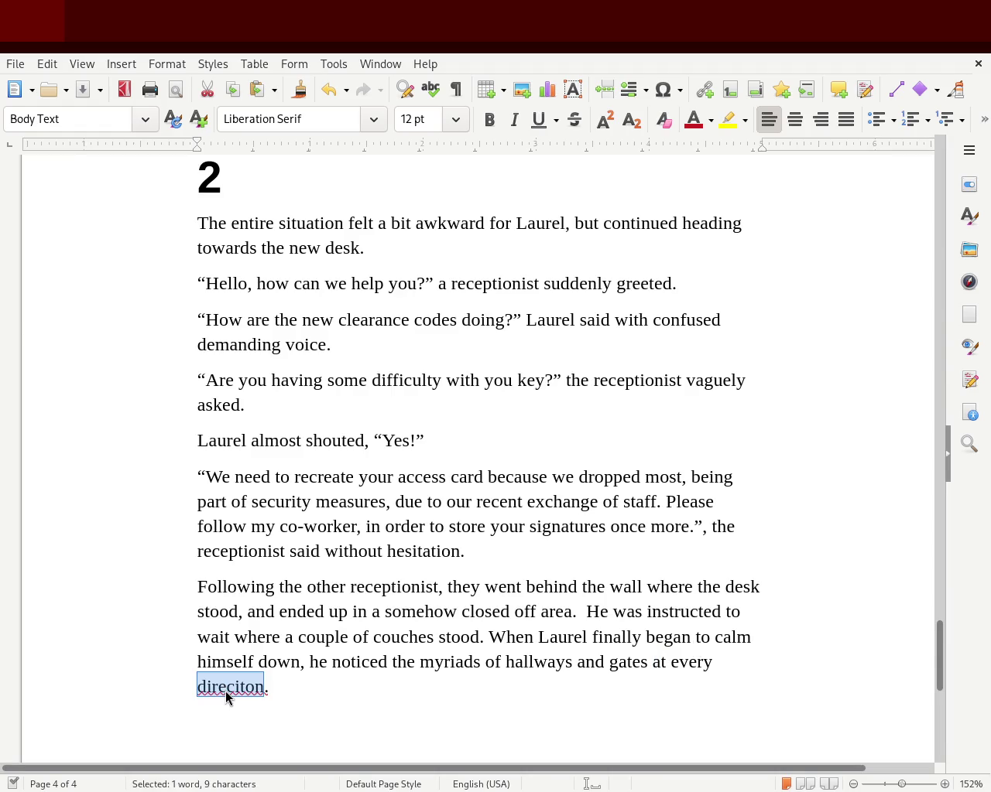
{"action": "left_click", "coordinate": [236, 686]}
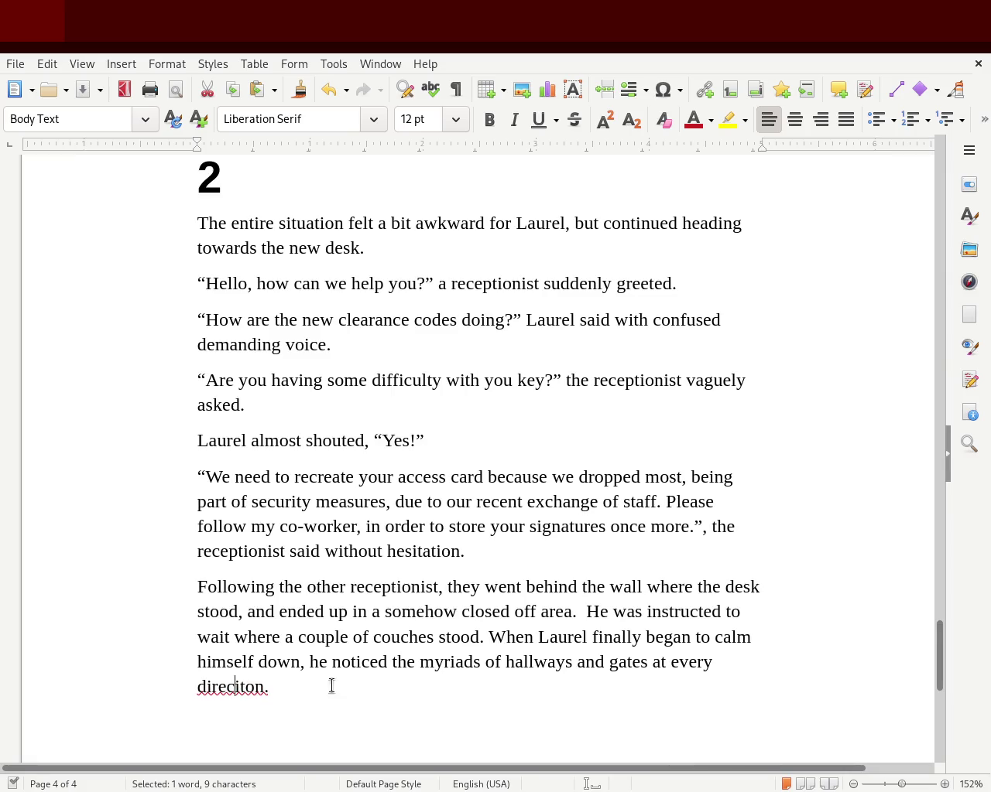
{"action": "left_click", "coordinate": [380, 693]}
{"action": "left_click", "coordinate": [652, 662], "text": "shift"}
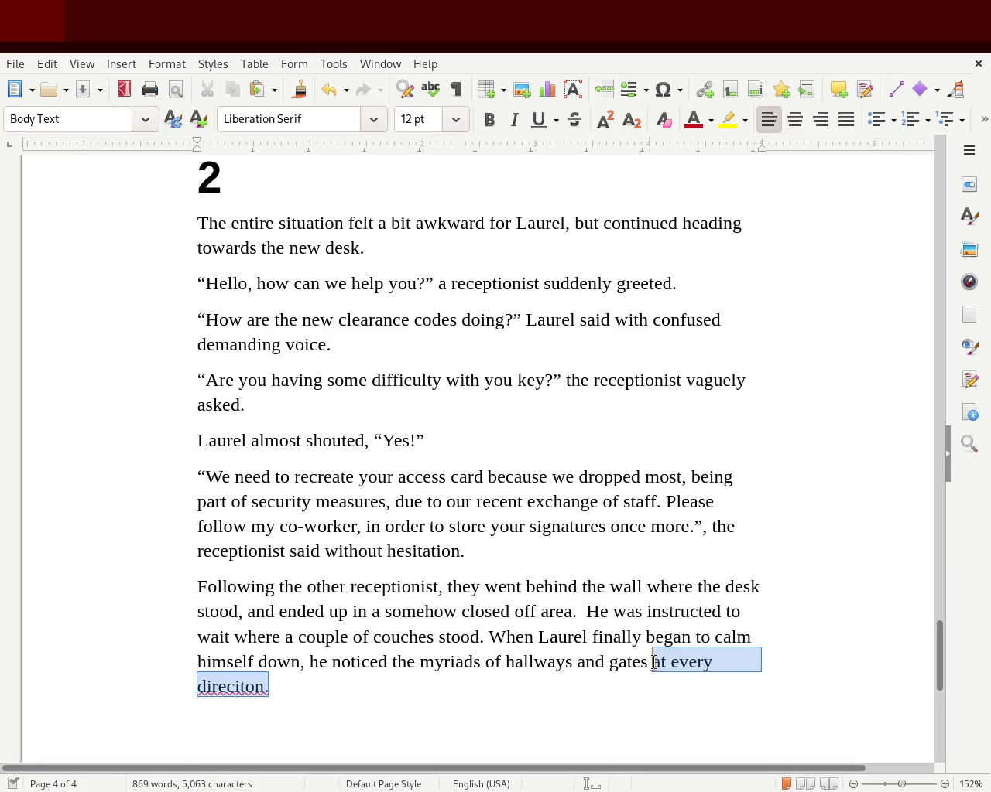
{"action": "type", "text": "sitting in the center of tha"}
{"action": "key", "text": "BackSpace"}
{"action": "type", "text": "hat"}
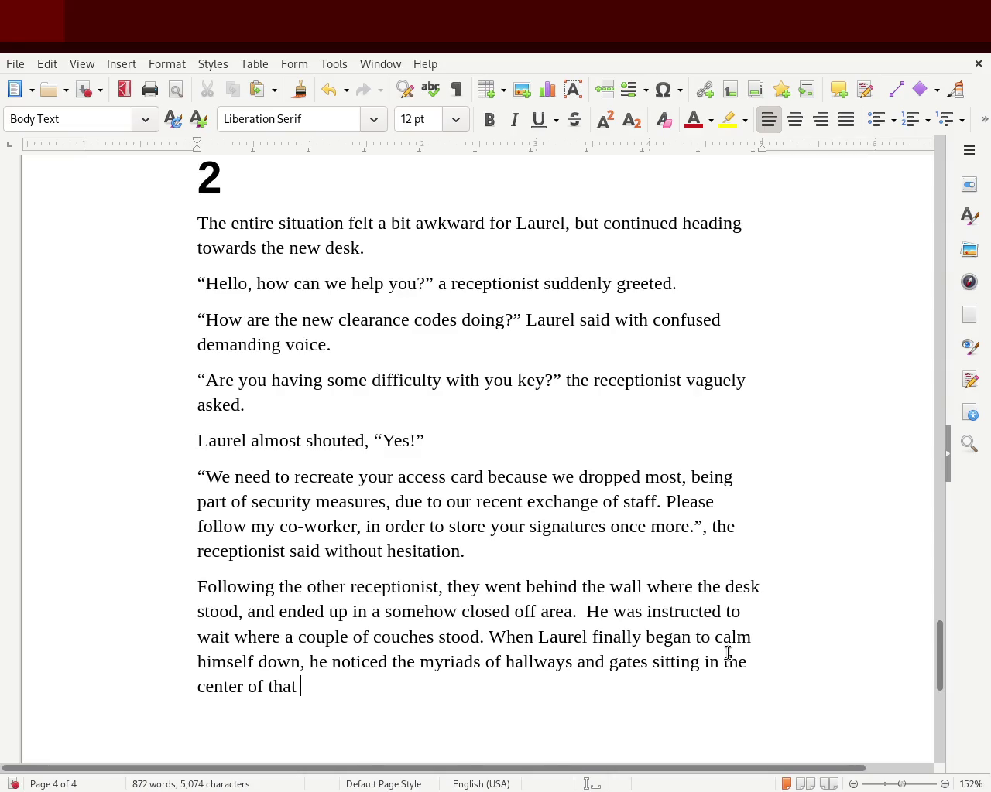
{"action": "type", "text": "room."}
{"action": "key", "text": "BackSpace"}
{"action": "key", "text": "BackSpace"}
{"action": "key", "text": "BackSpace"}
{"action": "key", "text": "BackSpace"}
{"action": "key", "text": "BackSpace"}
{"action": "key", "text": "BackSpace"}
{"action": "key", "text": "BackSpace"}
{"action": "key", "text": "BackSpace"}
{"action": "type", "text": "."}
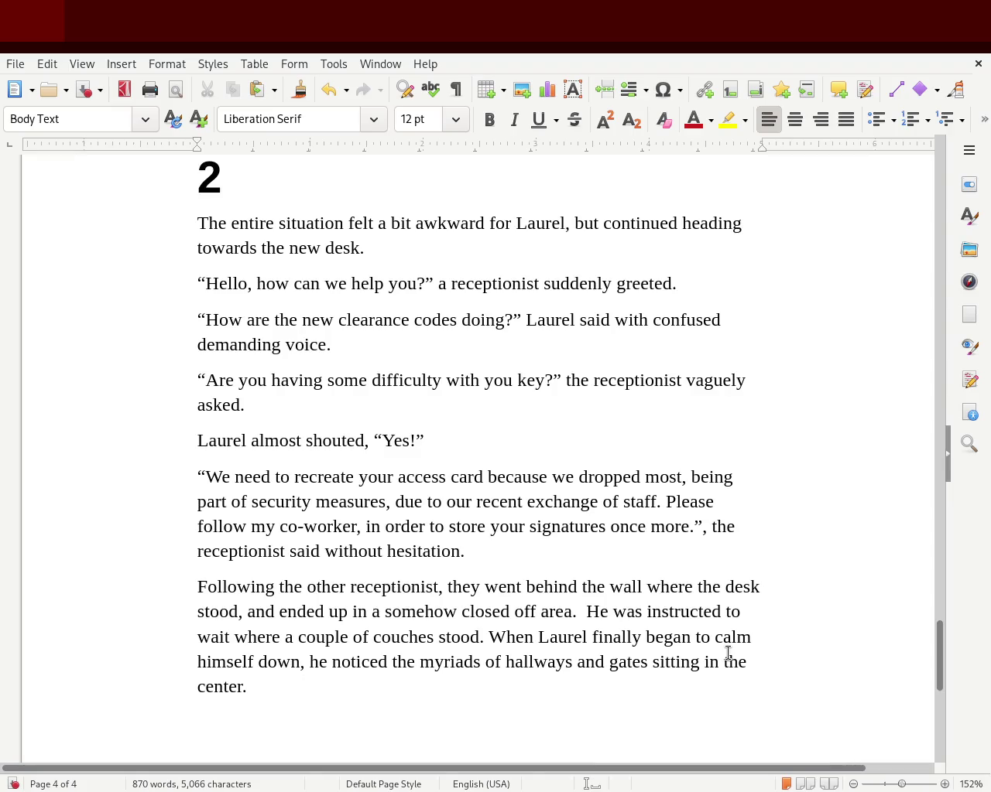